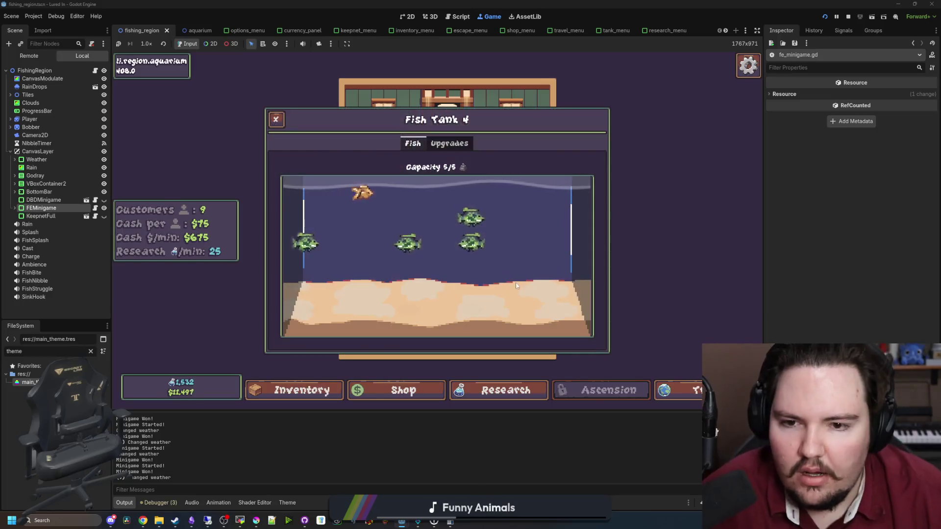
# Step: In the Lured In note, add 'decrease initial tank weight' and 'decreased require research for ascension' above the Changelog
pyautogui.click(540, 273)
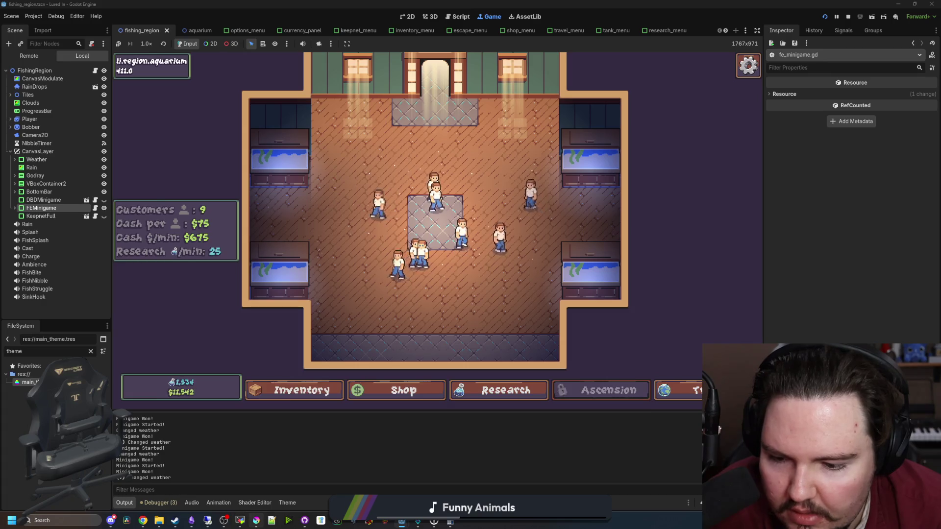
pyautogui.click(191, 524)
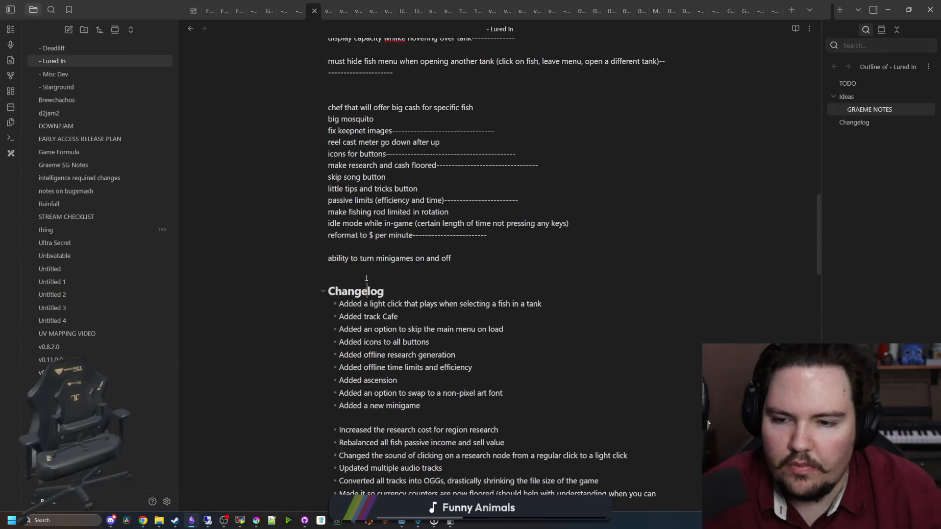
pyautogui.click(366, 278)
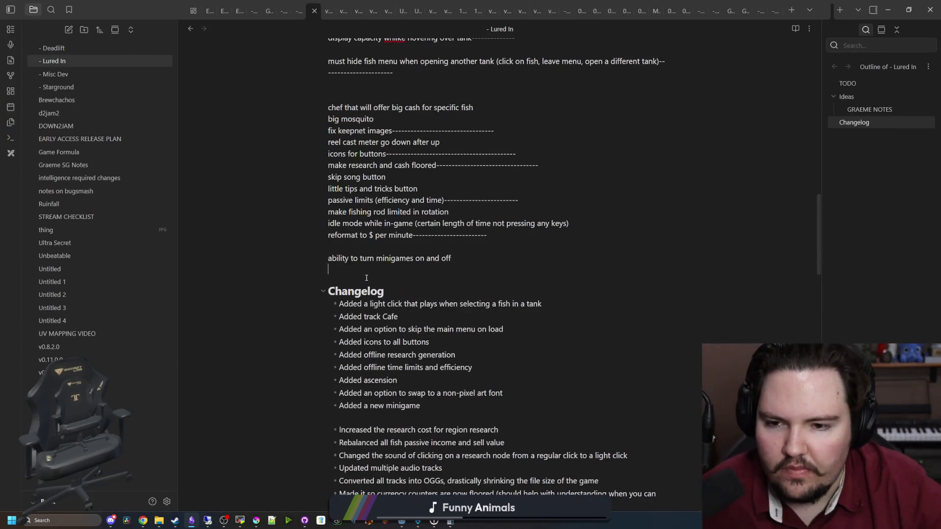
pyautogui.press('Return')
pyautogui.press('Return')
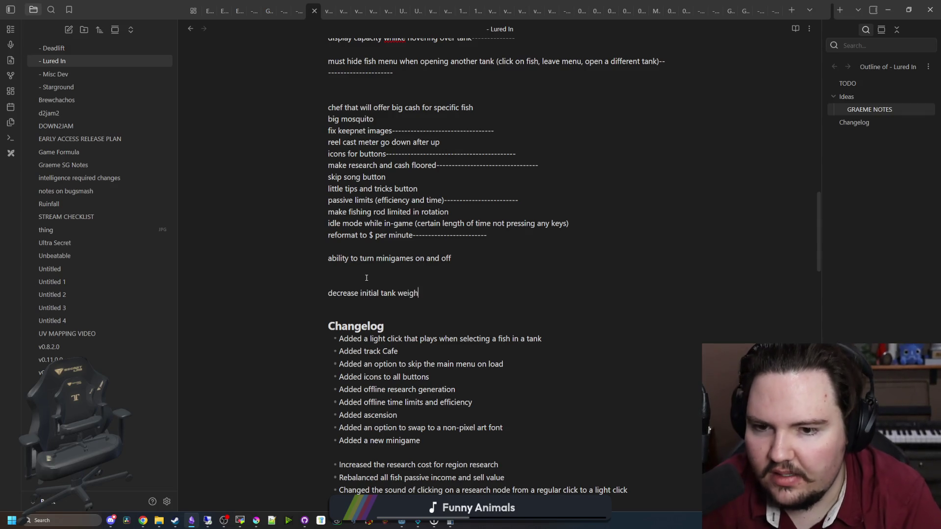
pyautogui.write('t')
pyautogui.press('Return')
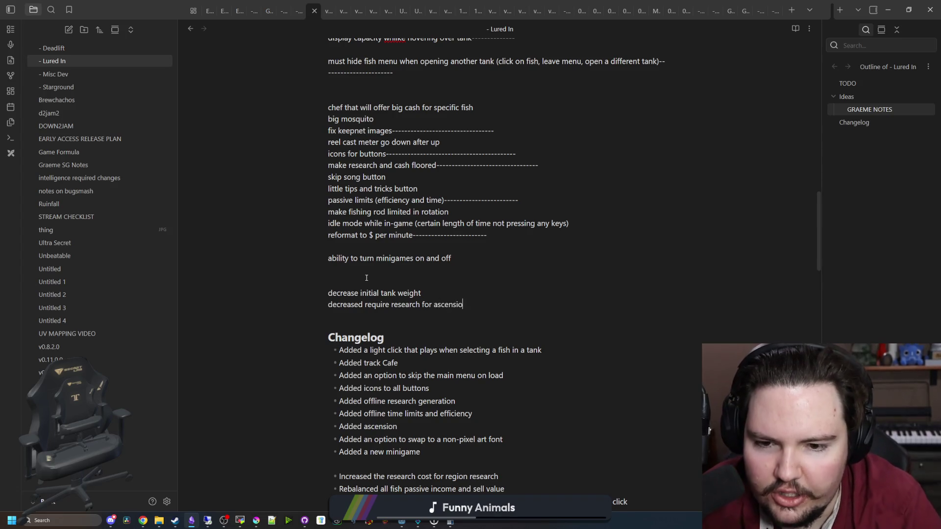
pyautogui.write('n')
pyautogui.press('Return')
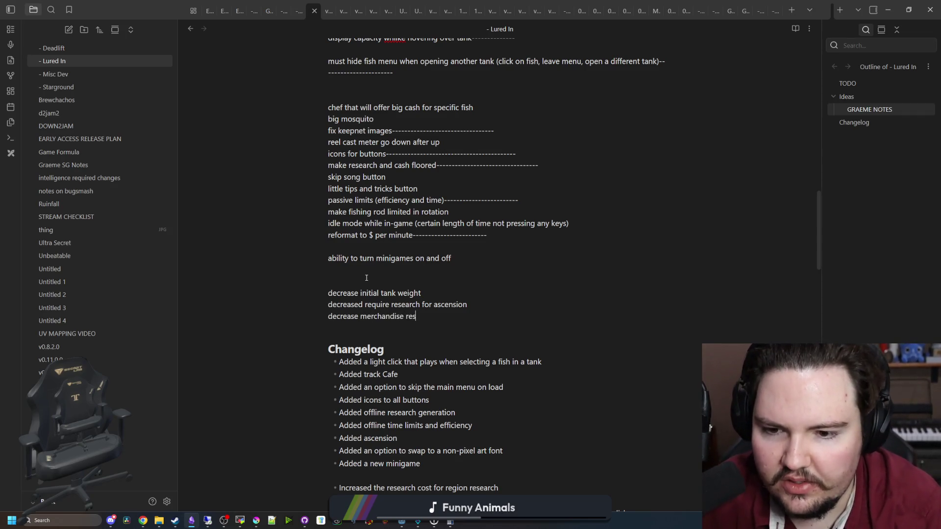
# Step: Minimize Obsidian so the Godot game is in front again
pyautogui.click(192, 520)
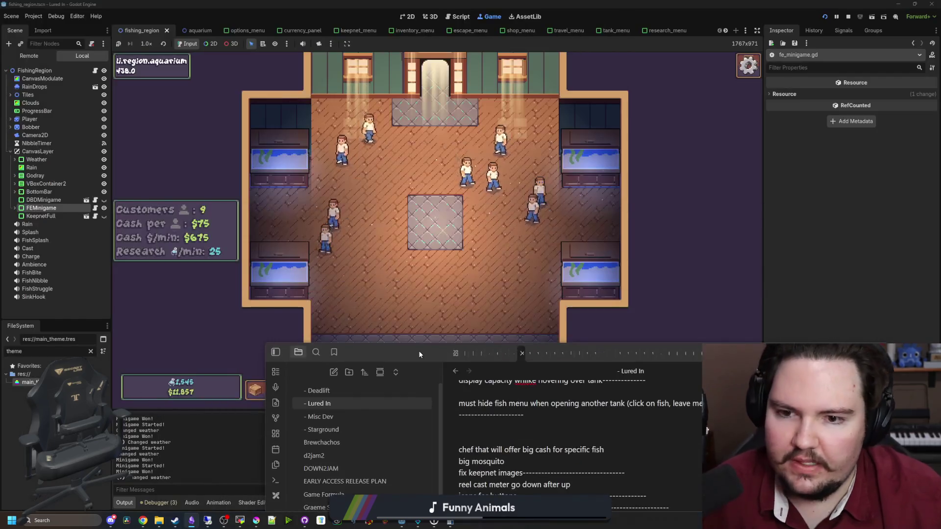
pyautogui.moveTo(192, 520)
pyautogui.click(202, 488)
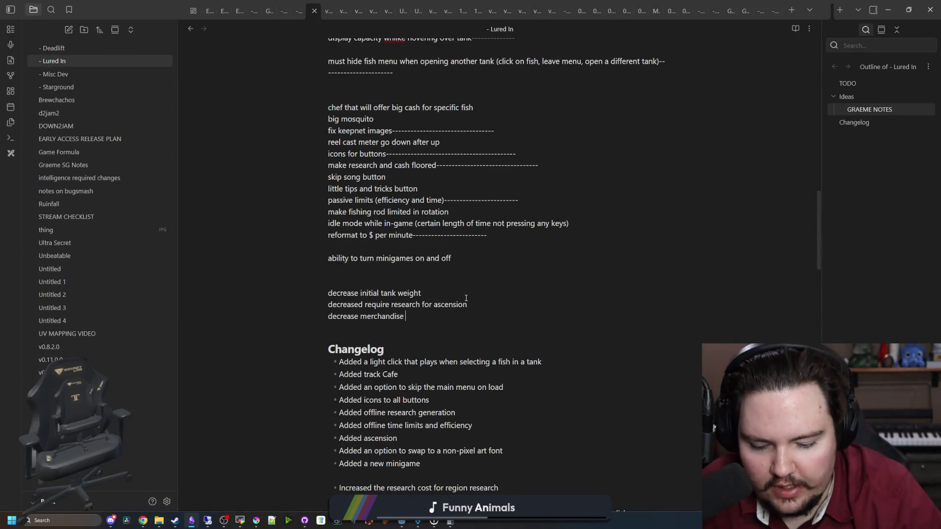
pyautogui.click(192, 520)
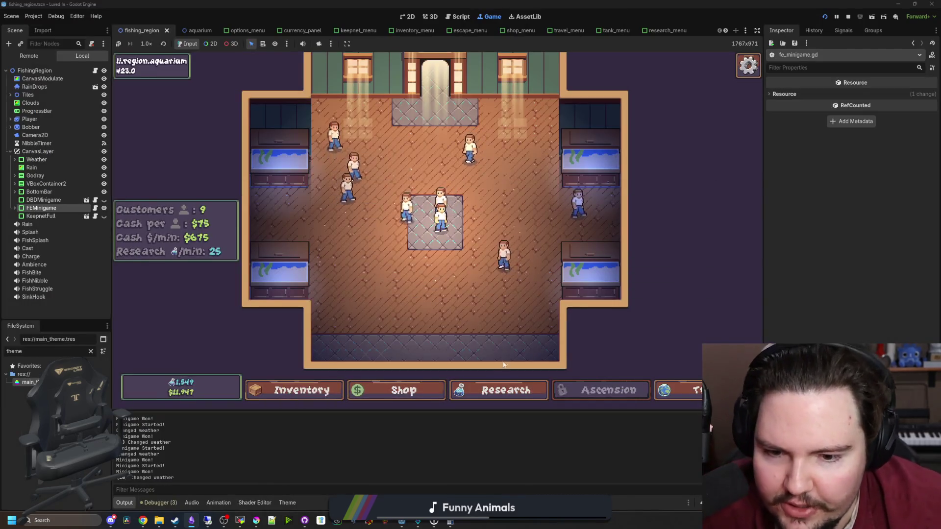
# Step: In the shop's Marketing upgrades, raise Advertising to level 10 and Merchandise to level 6
pyautogui.click(499, 390)
pyautogui.click(425, 390)
pyautogui.click(492, 143)
pyautogui.click(435, 144)
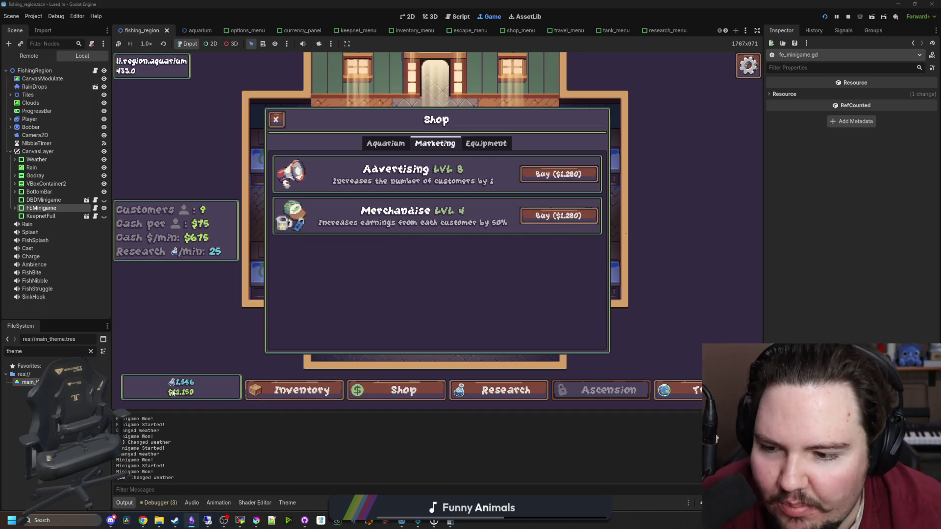
pyautogui.click(569, 216)
pyautogui.click(563, 174)
pyautogui.click(571, 215)
pyautogui.click(574, 176)
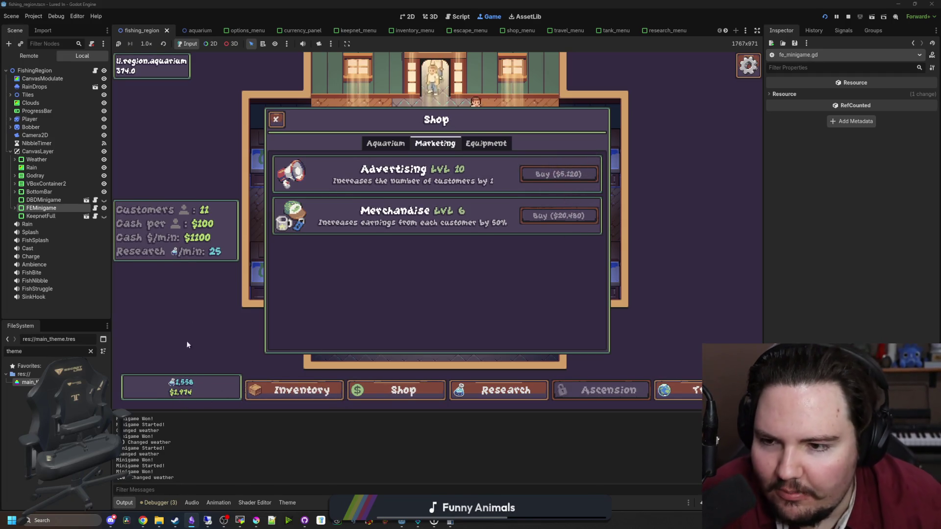
pyautogui.click(215, 227)
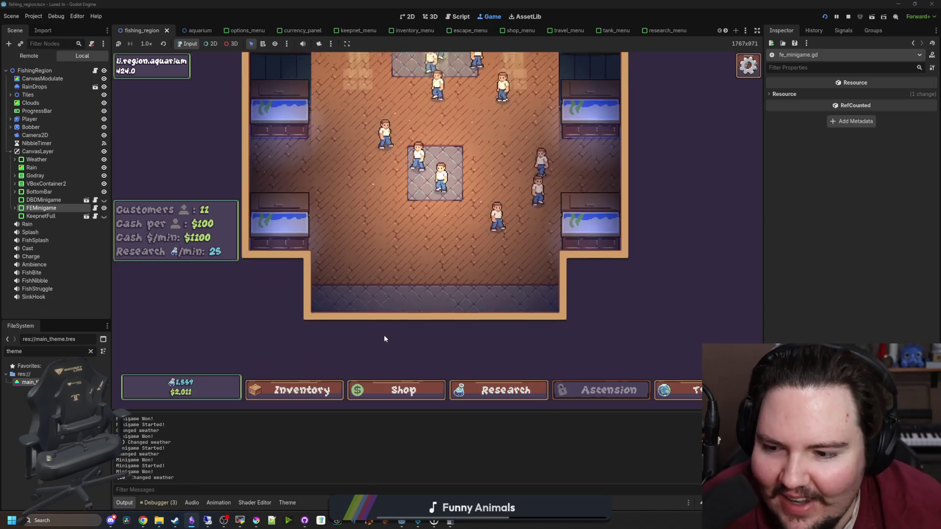
# Step: Unlock the River region in the research tree, travel there and cast the line
pyautogui.click(534, 397)
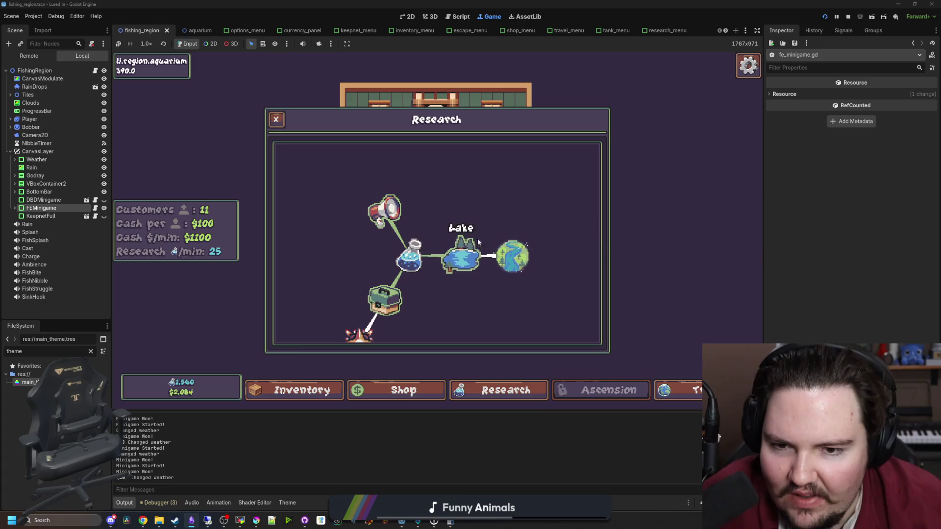
pyautogui.click(514, 251)
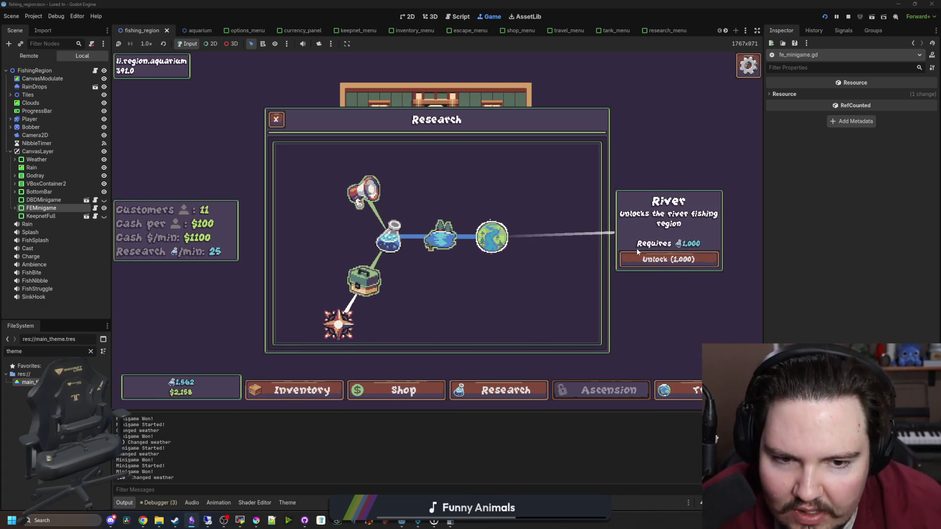
pyautogui.click(652, 260)
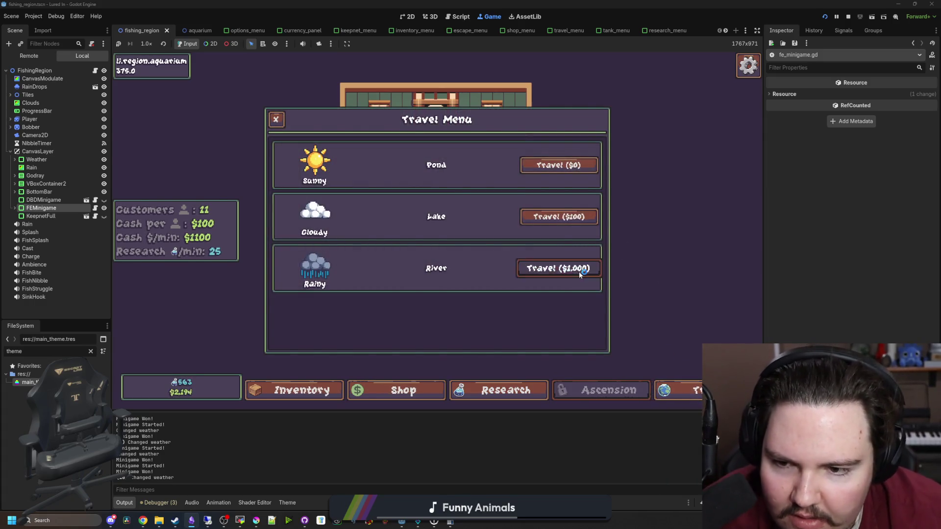
pyautogui.click(582, 273)
pyautogui.click(488, 226)
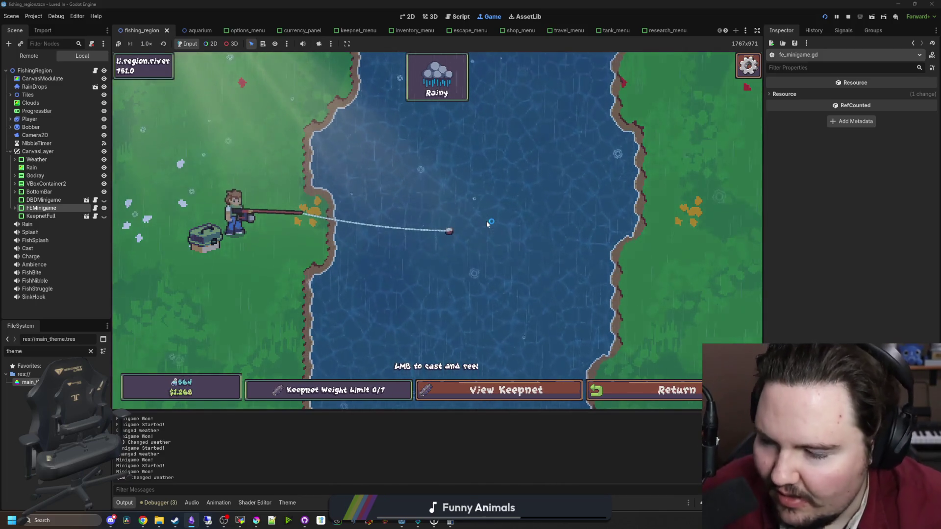
# Step: Hook and reel in a River fish, bringing the keepnet to 2/7, then return to the aquarium
pyautogui.click(483, 215)
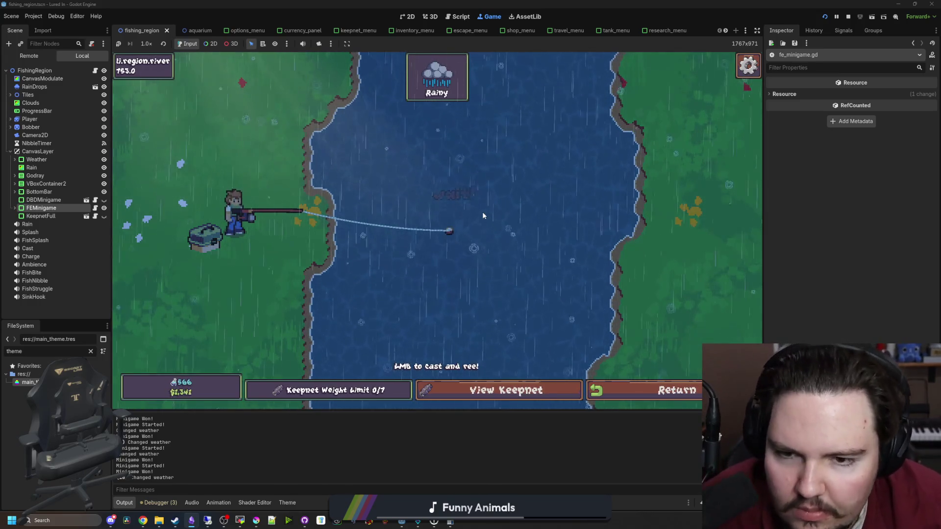
pyautogui.click(482, 212)
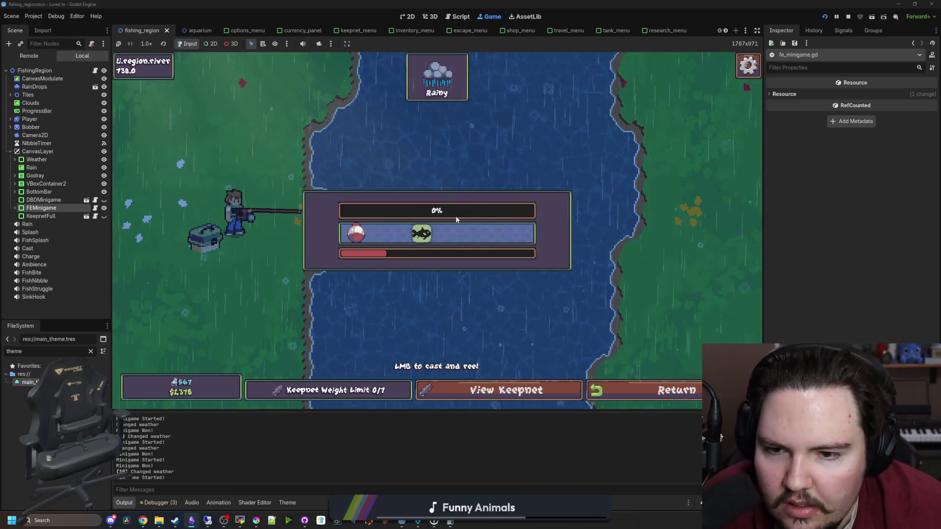
pyautogui.click(466, 219)
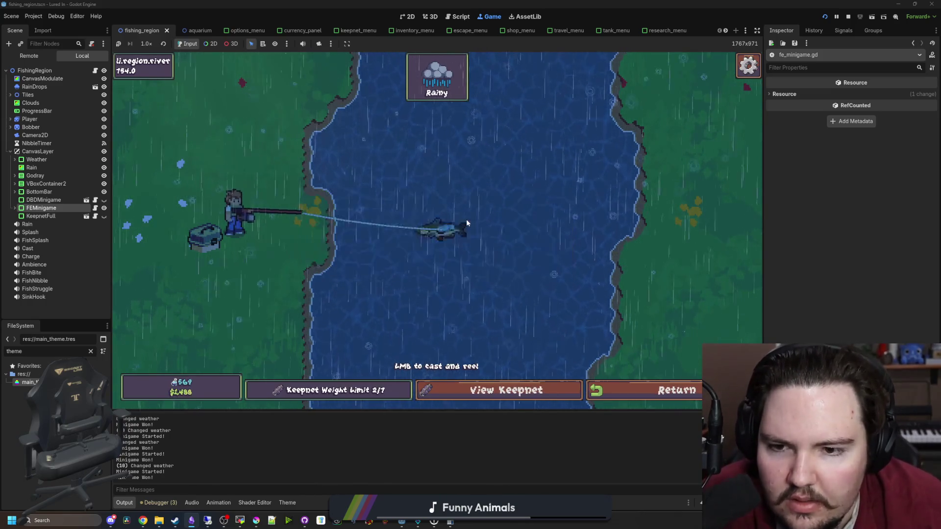
pyautogui.click(647, 390)
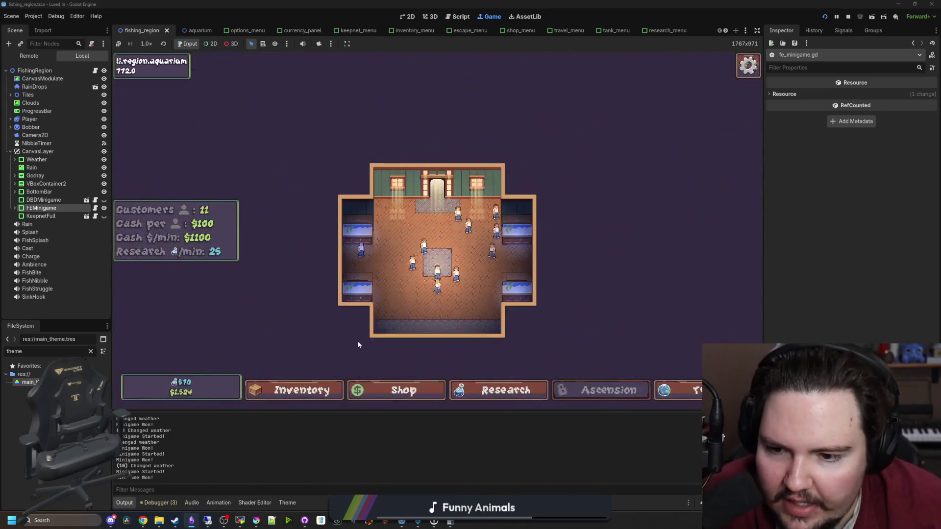
# Step: Check the inventory, then open Fish Tank 4 and take its four fish out
pyautogui.click(330, 394)
pyautogui.scroll(-1, 431, 274)
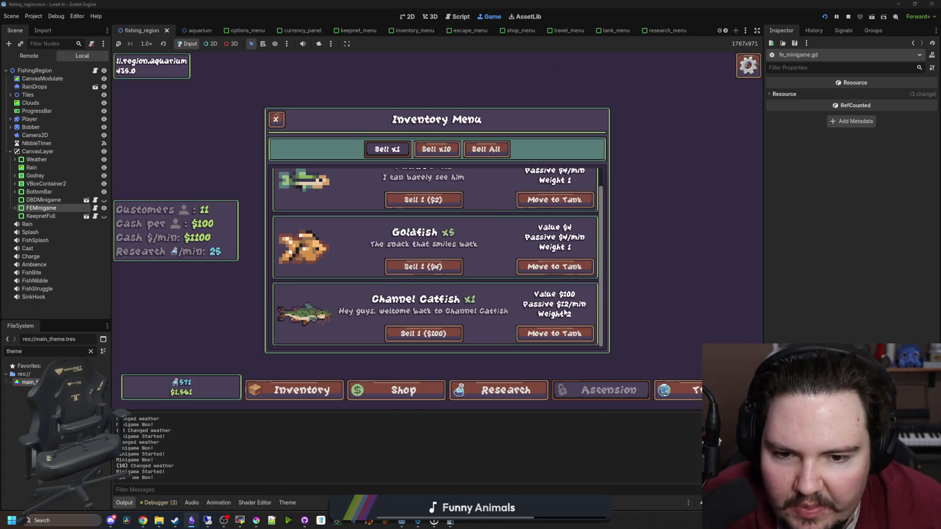
pyautogui.press('i')
pyautogui.press('i')
pyautogui.press('i')
pyautogui.click(565, 269)
pyautogui.click(461, 252)
pyautogui.click(637, 252)
pyautogui.click(549, 300)
pyautogui.click(637, 252)
# Step: Upgrade Fish Tank 4's Tank Capacity to level 5
pyautogui.click(450, 143)
pyautogui.click(552, 216)
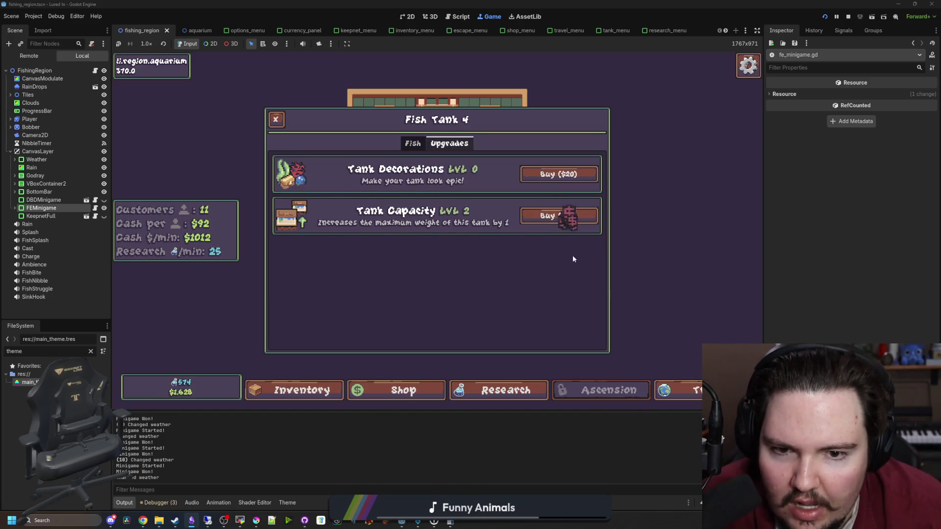
pyautogui.click(574, 219)
pyautogui.click(575, 219)
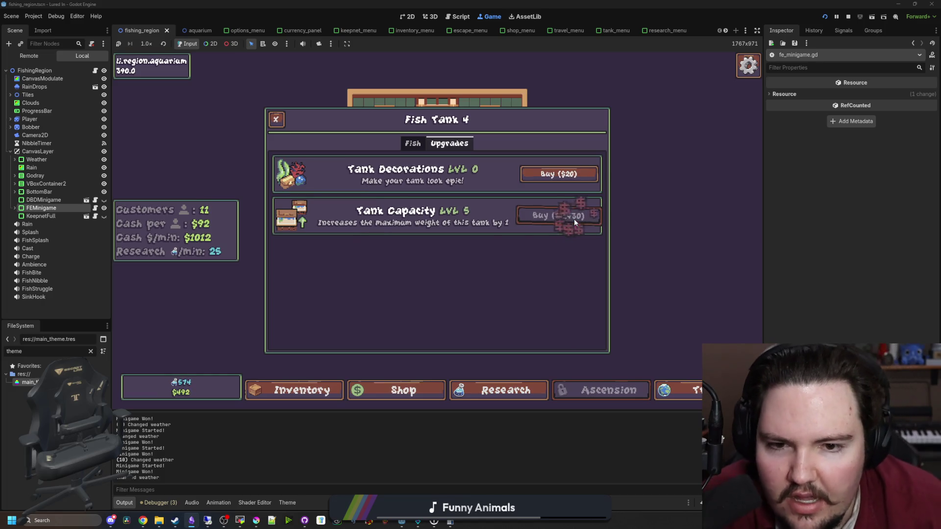
pyautogui.click(412, 143)
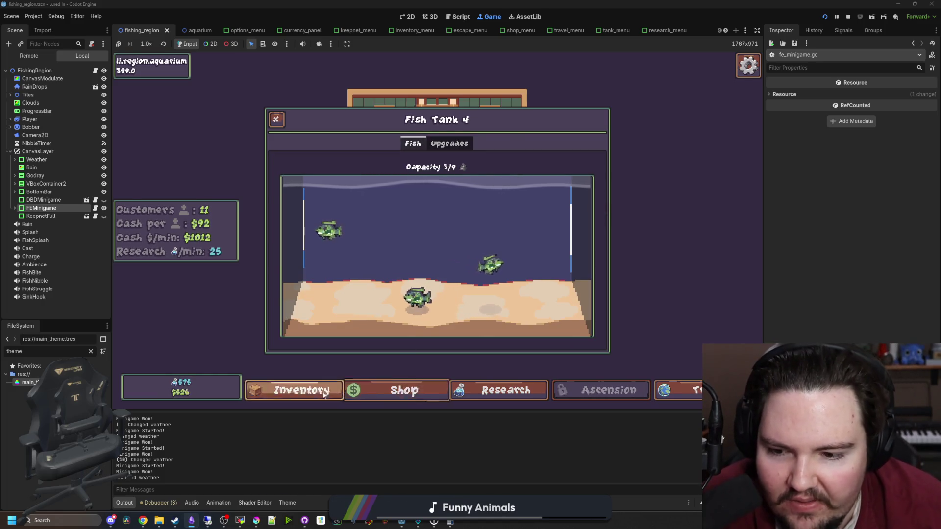
# Step: Move the Channel Catfish from the inventory into a tank
pyautogui.click(302, 390)
pyautogui.scroll(-2, 468, 295)
pyautogui.click(524, 332)
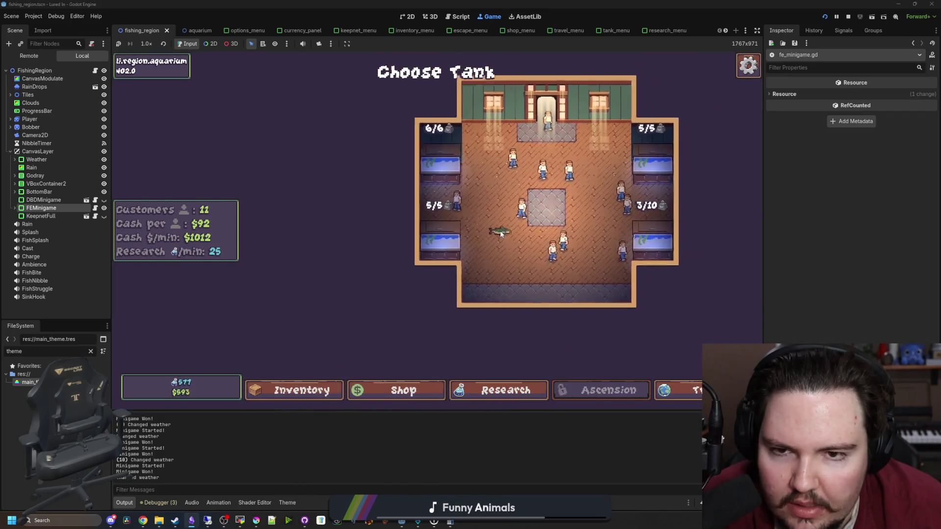
pyautogui.click(561, 267)
# Step: Close the inventory and pause menu, then switch the editor to the Aquarium scene tab
pyautogui.press('Escape')
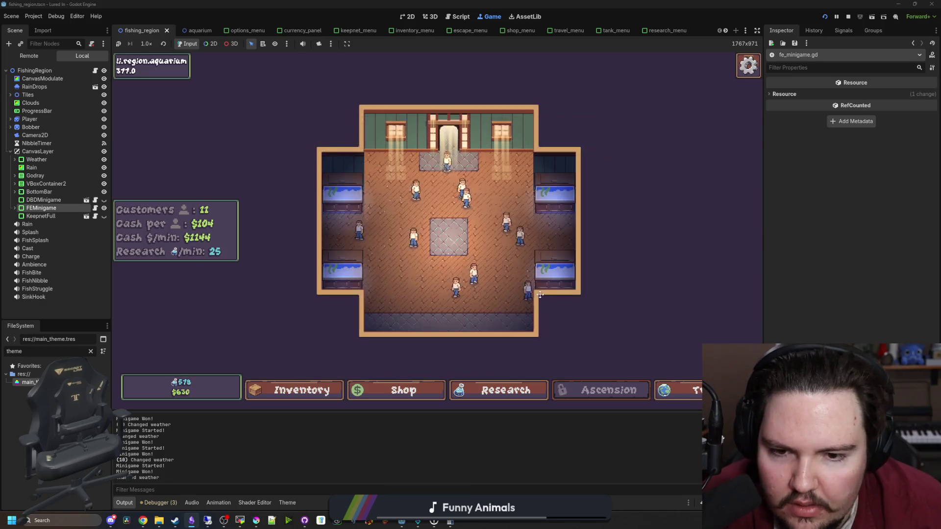
pyautogui.press('Escape')
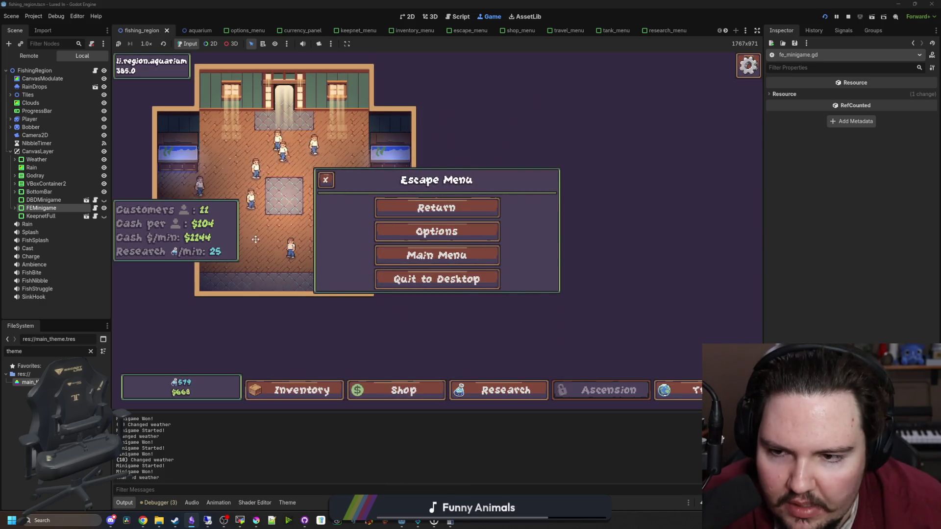
pyautogui.press('Escape')
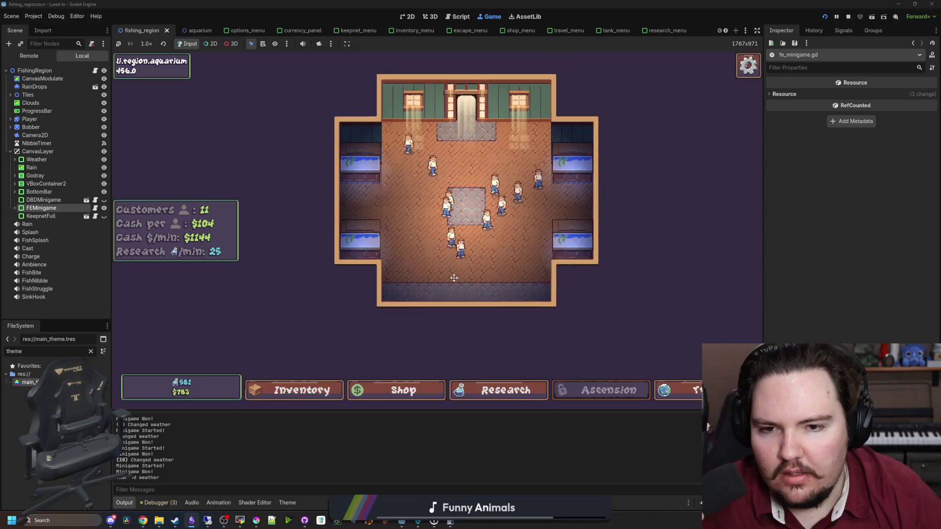
pyautogui.scroll(3, 404, 296)
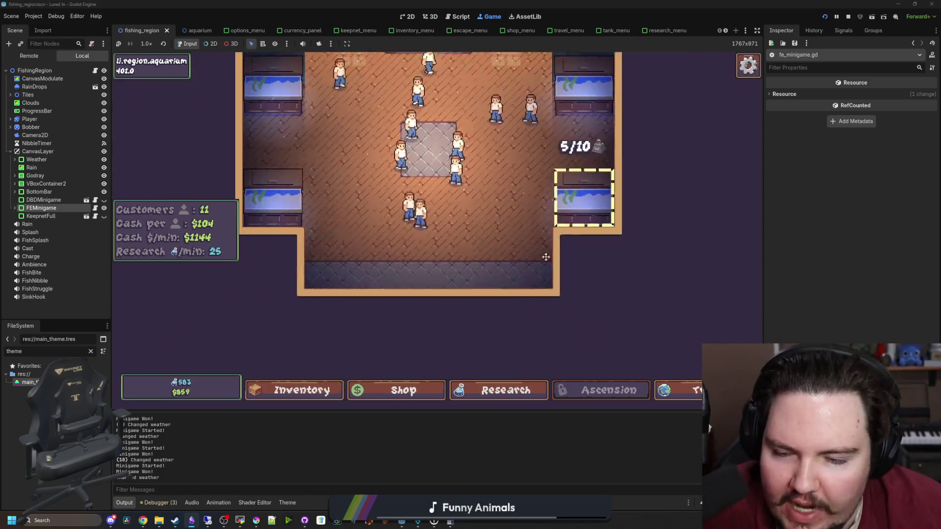
pyautogui.press('Escape')
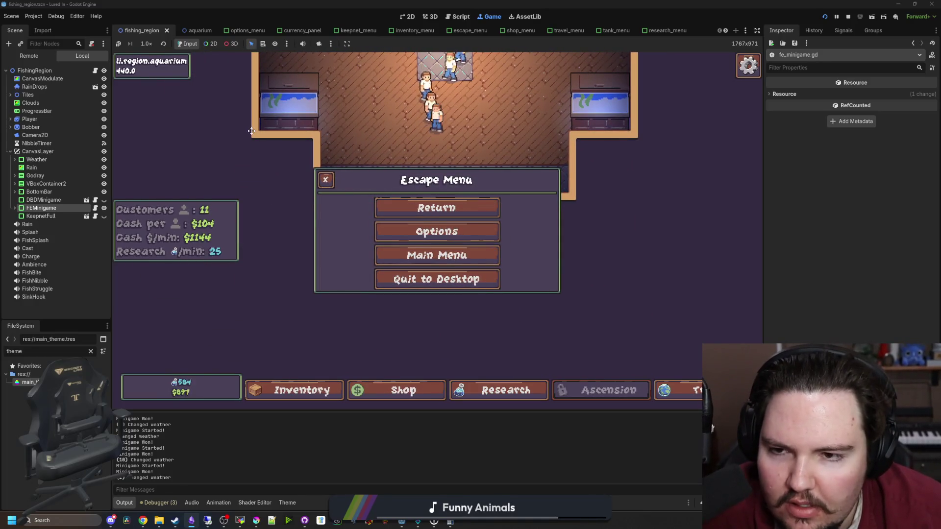
pyautogui.press('Escape')
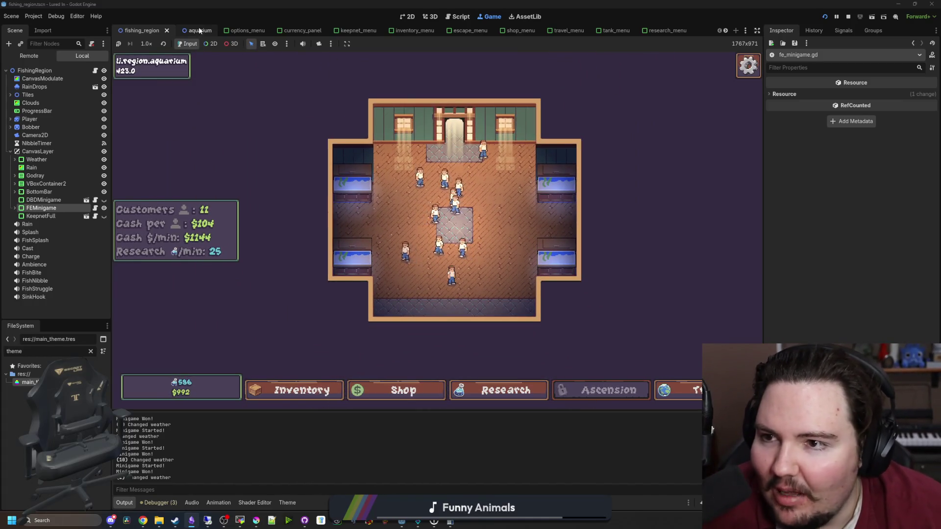
pyautogui.click(200, 31)
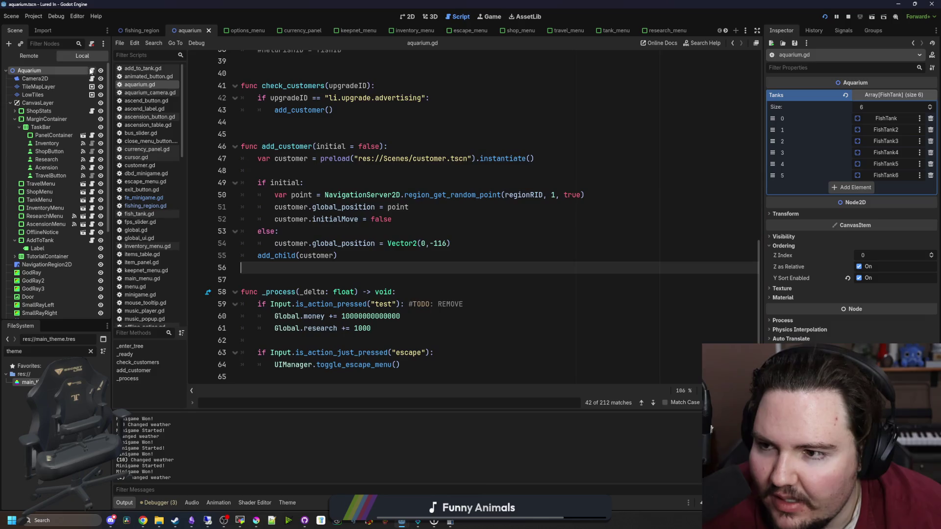
# Step: Open the aquarium camera script aquarium_camera.gd
pyautogui.click(92, 70)
pyautogui.scroll(2, 319, 220)
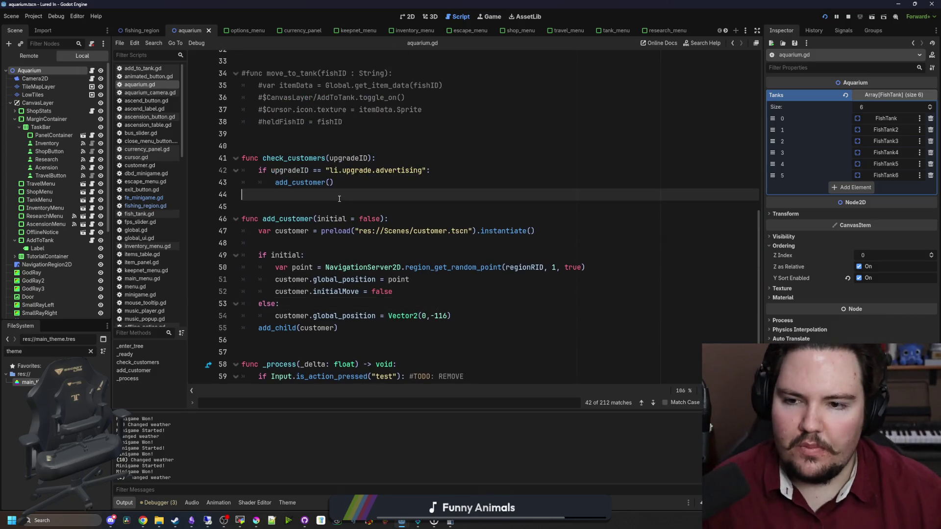
pyautogui.hotkey('ctrl', 'f')
pyautogui.write('d')
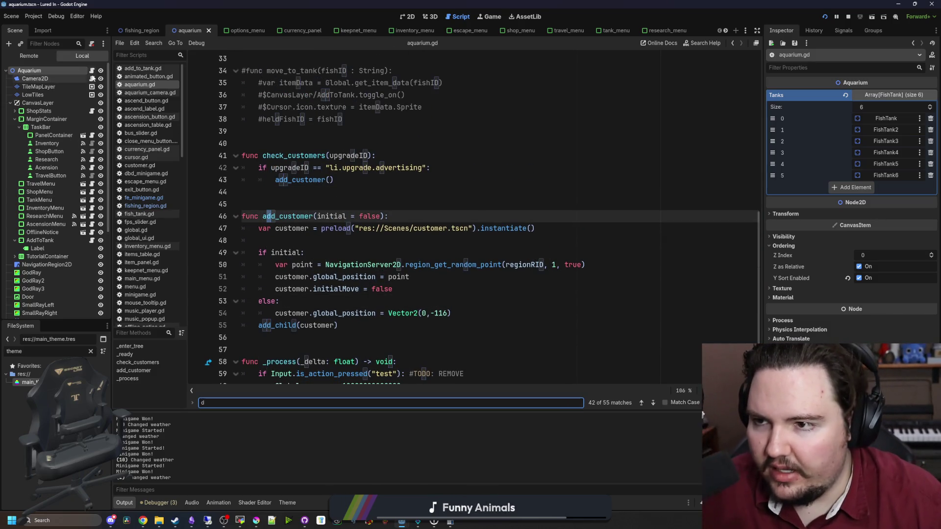
pyautogui.click(92, 78)
pyautogui.scroll(-2, 342, 186)
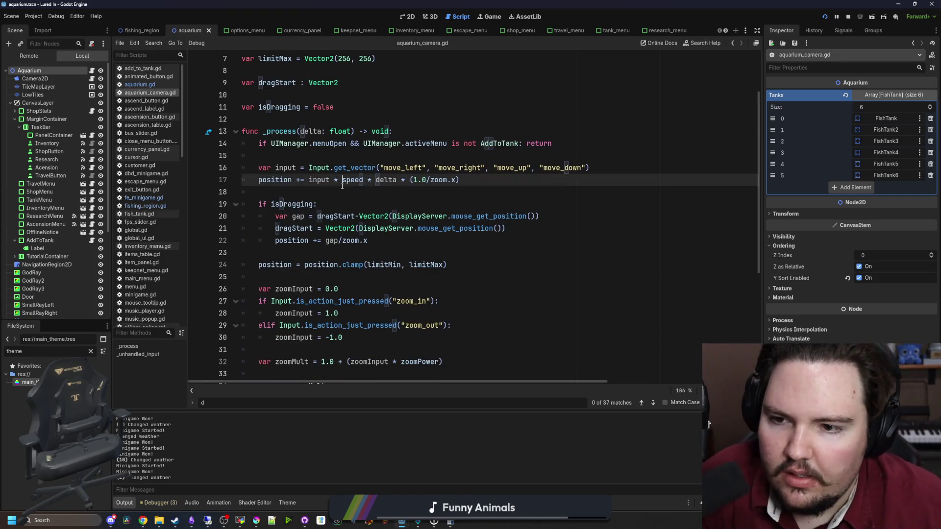
# Step: Cut the drag-reset lines 47–48 out of the else branch
pyautogui.click(325, 199)
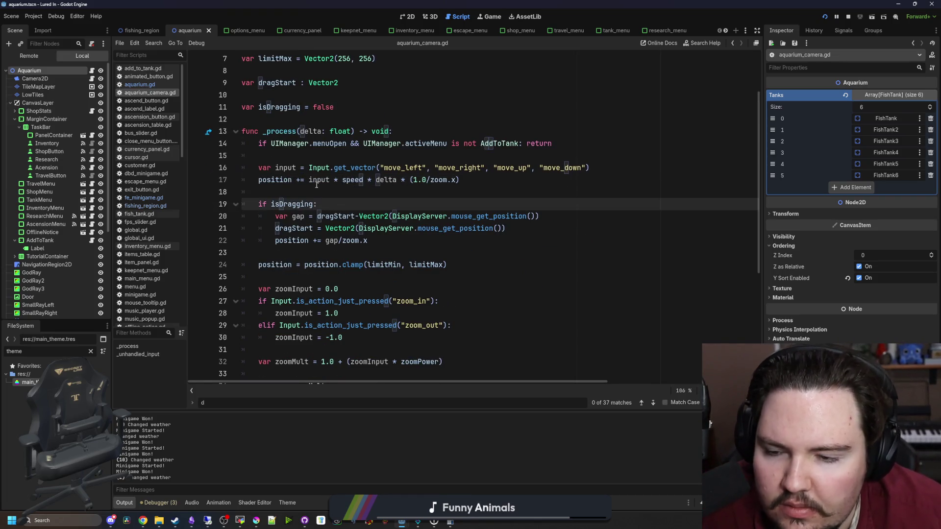
pyautogui.click(320, 193)
pyautogui.scroll(-3, 321, 195)
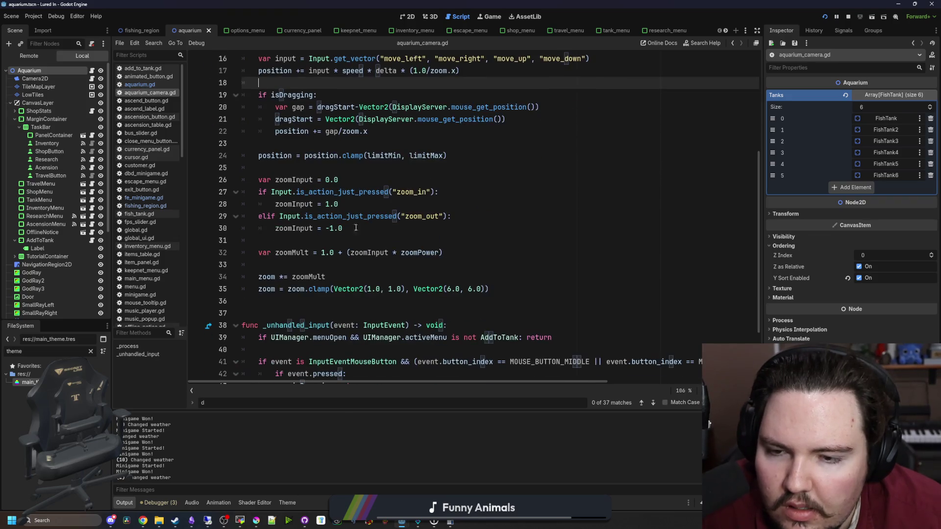
pyautogui.scroll(-2, 358, 230)
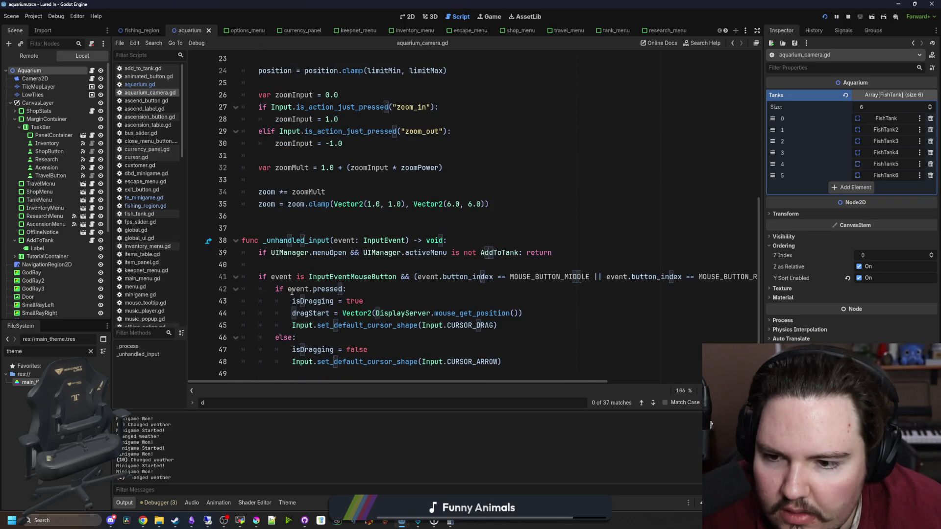
pyautogui.click(331, 264)
pyautogui.click(335, 240)
pyautogui.click(338, 228)
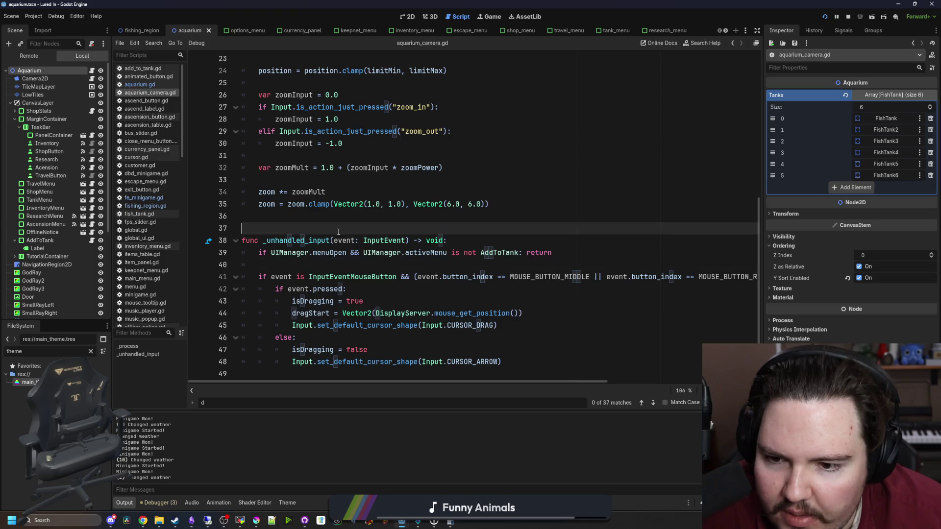
pyautogui.click(383, 348)
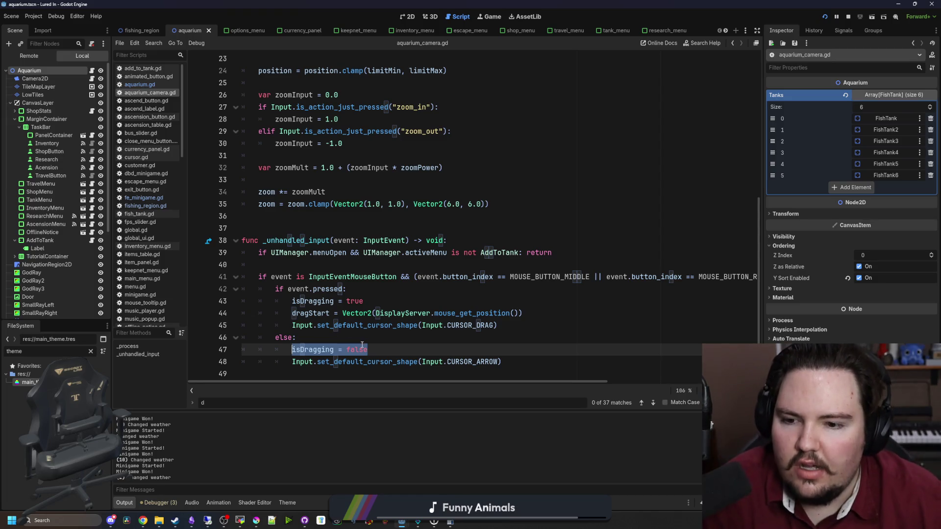
pyautogui.moveTo(501, 362); pyautogui.dragTo(222, 352)
pyautogui.hotkey('ctrl', 'c')
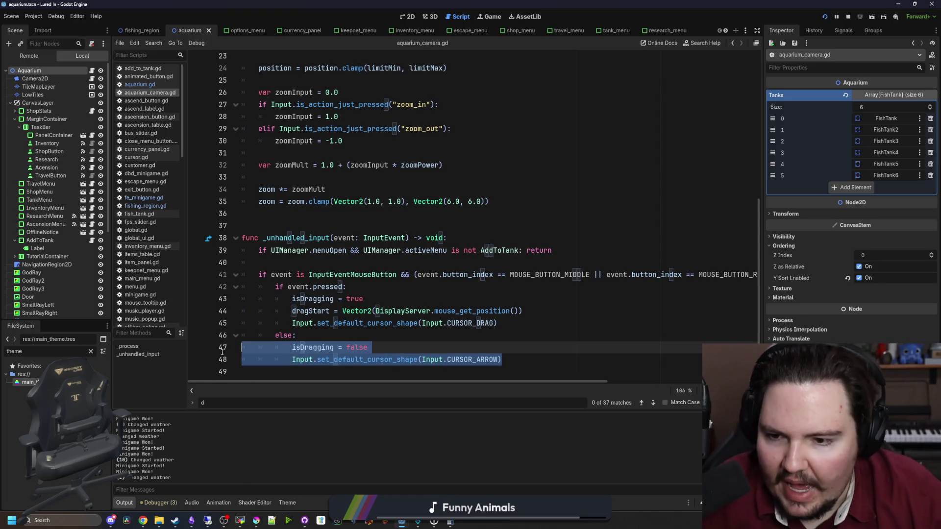
pyautogui.click(365, 338)
pyautogui.moveTo(501, 361); pyautogui.dragTo(268, 346)
pyautogui.press('BackSpace')
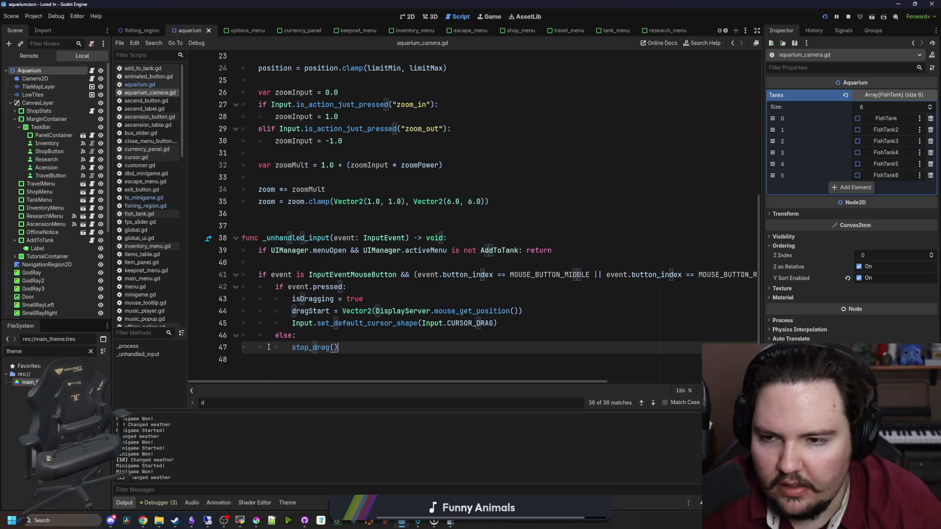
# Step: Create func stop_drag(): above _unhandled_input and paste the drag-reset lines into it
pyautogui.scroll(2, 294, 347)
pyautogui.hscroll(2, 326, 348)
pyautogui.click(267, 310)
pyautogui.press('Return')
pyautogui.press('Return')
pyautogui.click(268, 311)
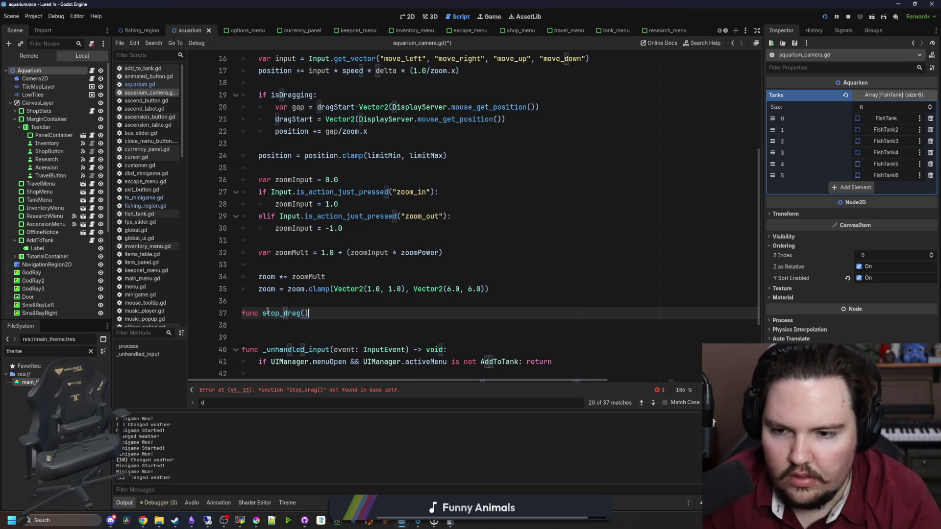
pyautogui.hotkey('alt', 'Down')
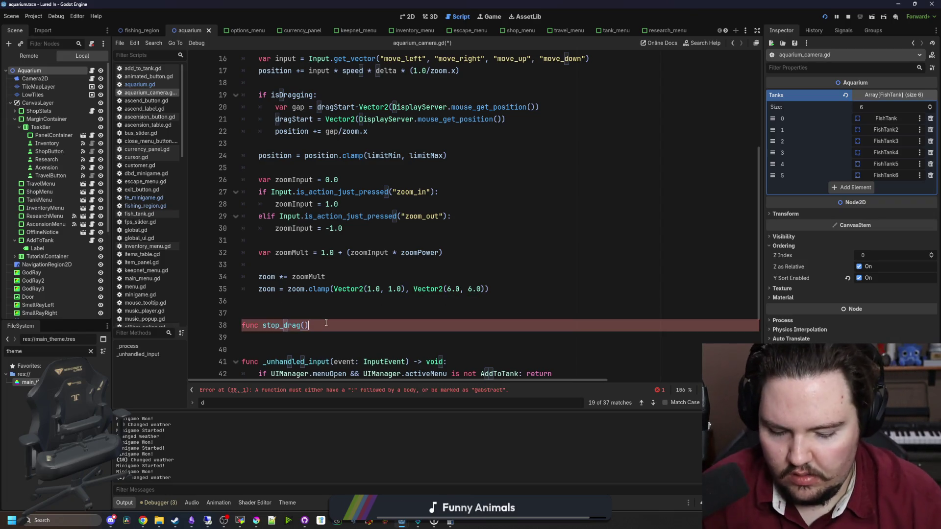
pyautogui.write(':')
pyautogui.press('Return')
pyautogui.hotkey('ctrl', 'v')
pyautogui.hotkey('shift', 'Tab')
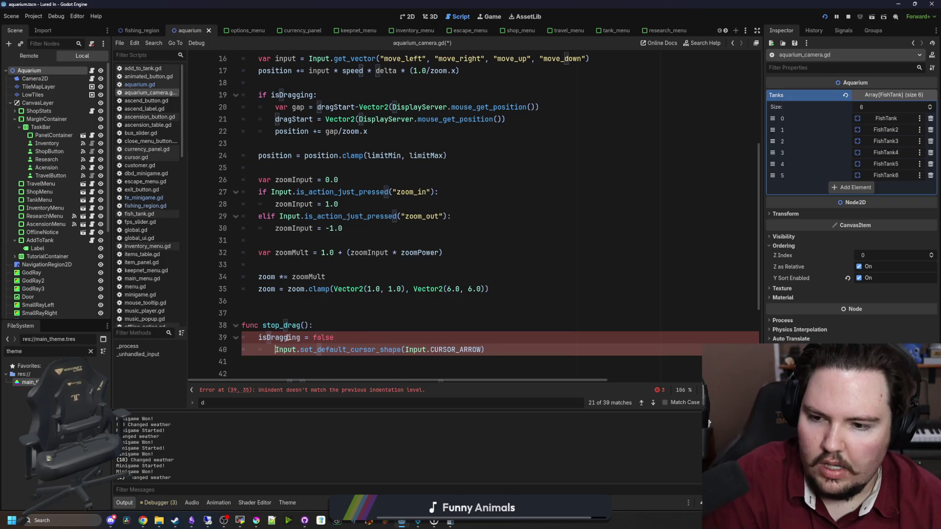
# Step: Start a _ready() -> void function near the top that references UIManager
pyautogui.scroll(-2, 321, 324)
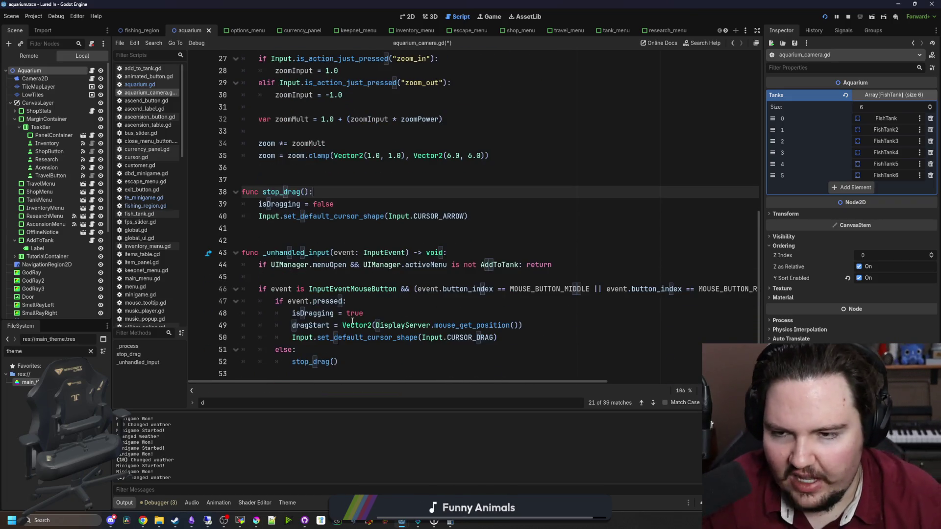
pyautogui.scroll(7, 324, 264)
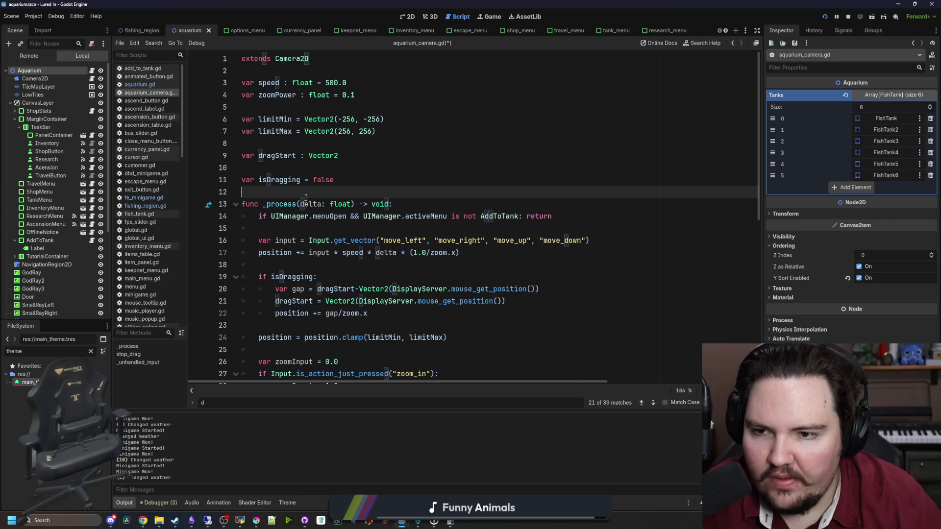
pyautogui.press('Return')
pyautogui.press('Return')
pyautogui.click(306, 198)
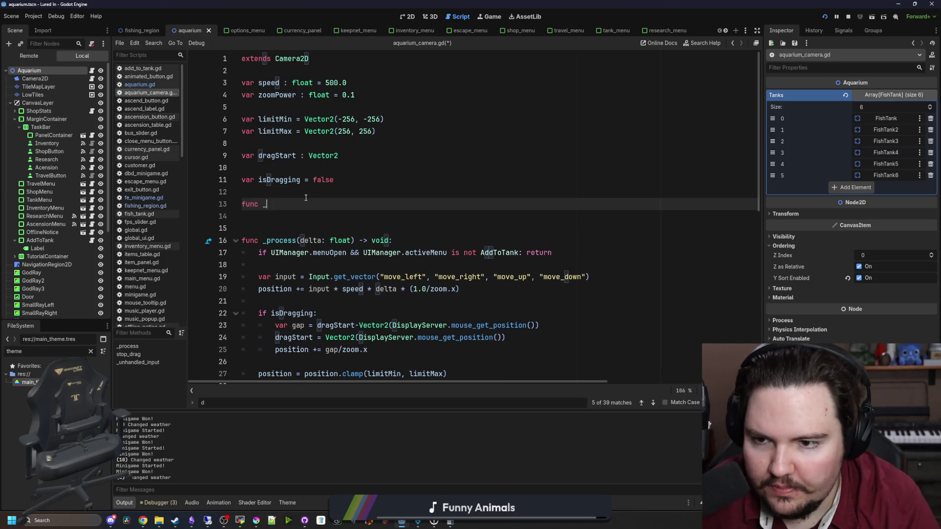
pyautogui.write('r')
pyautogui.press('Return')
pyautogui.press('BackSpace')
pyautogui.press('BackSpace')
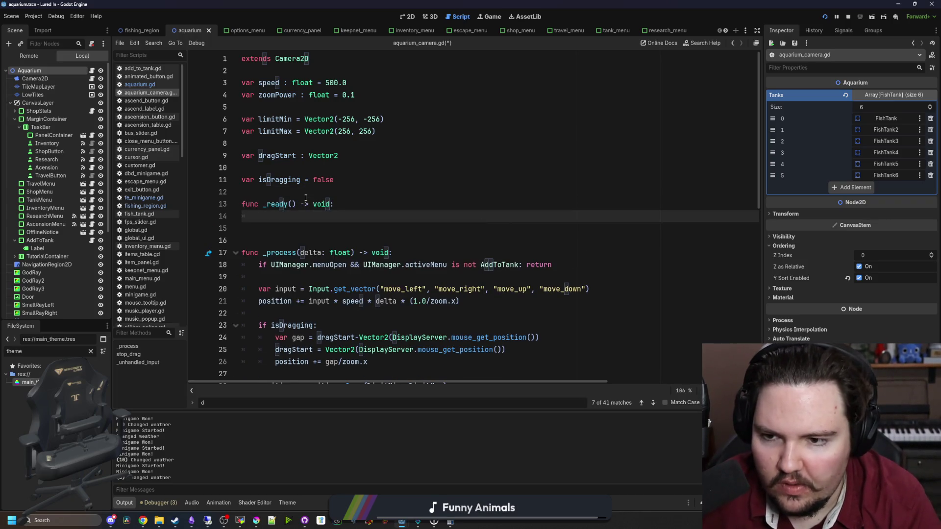
pyautogui.write('UIMANAGE')
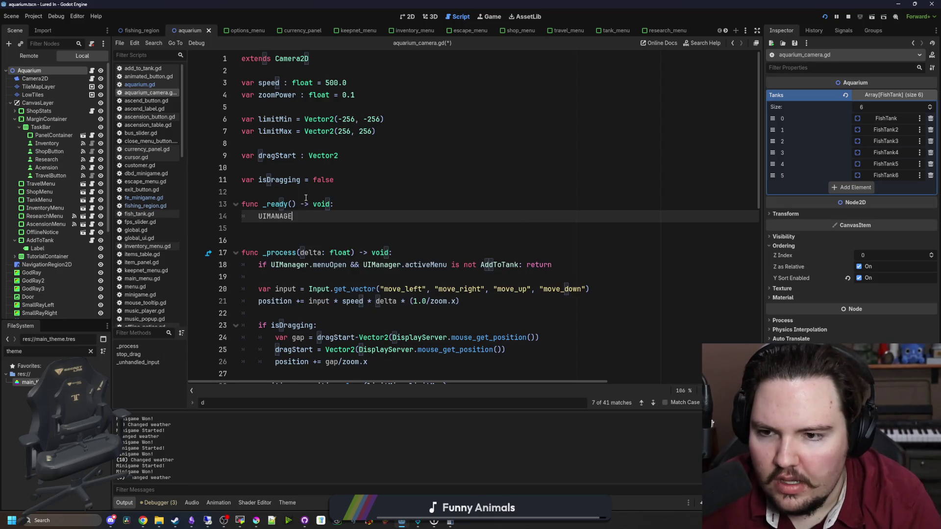
pyautogui.press('Return')
# Step: In ui_manager.gd, add a new signal line after the popupMenu declaration
pyautogui.keyDown('ctrl'); pyautogui.click(265, 217); pyautogui.keyUp('ctrl')
pyautogui.scroll(-4, 366, 245)
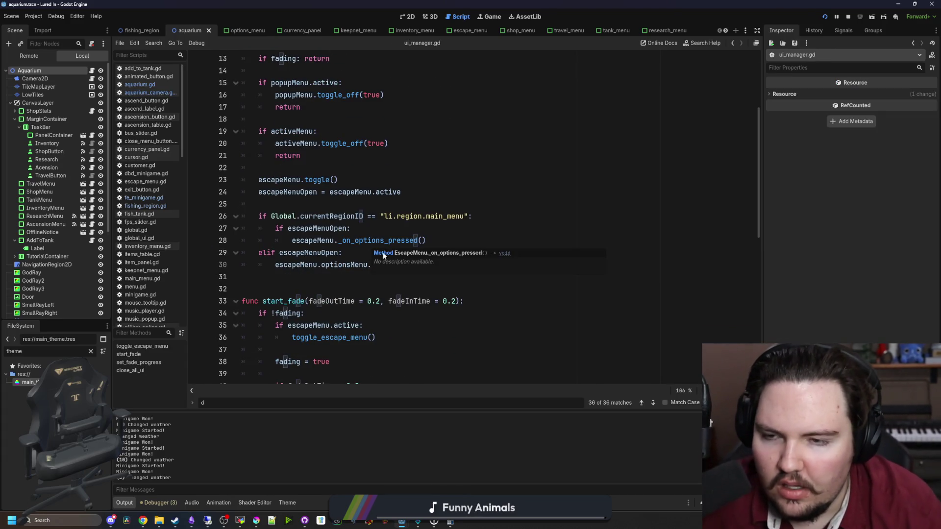
pyautogui.scroll(1, 343, 173)
pyautogui.scroll(1, 404, 209)
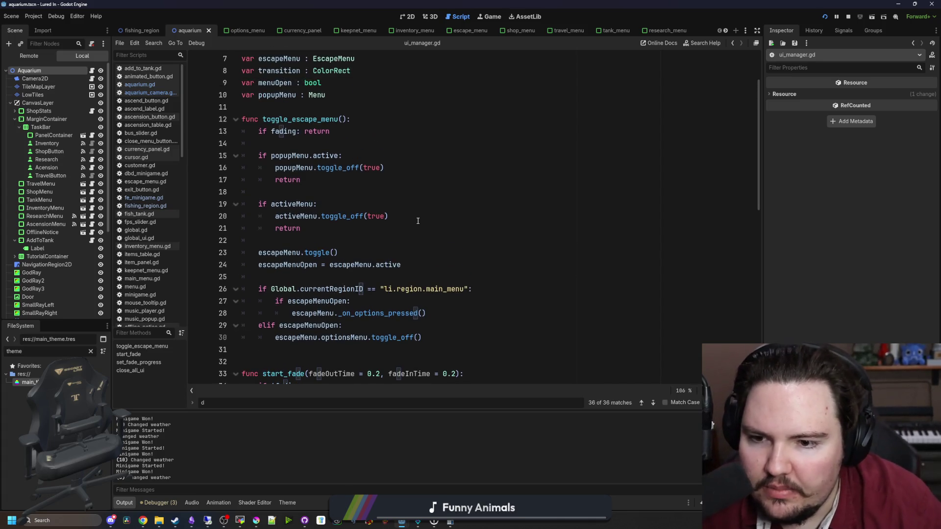
pyautogui.scroll(2, 300, 197)
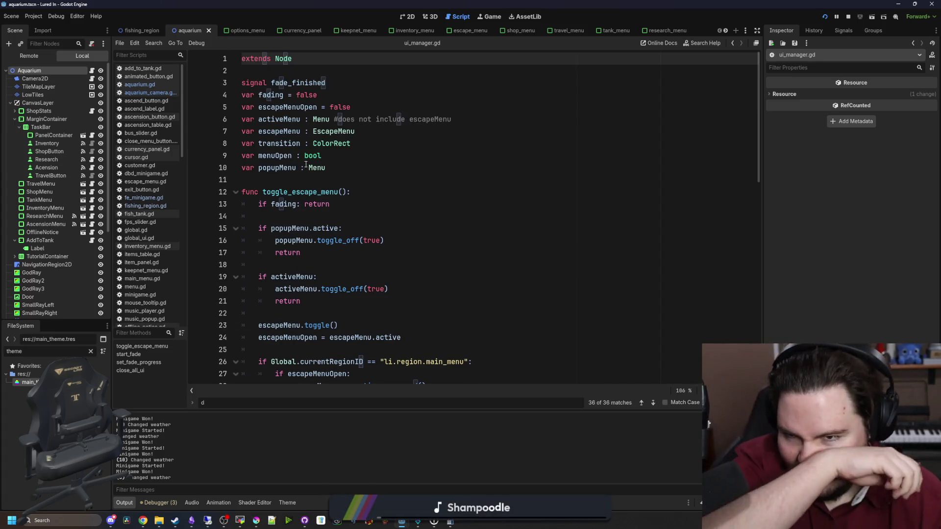
pyautogui.click(346, 167)
pyautogui.press('Return')
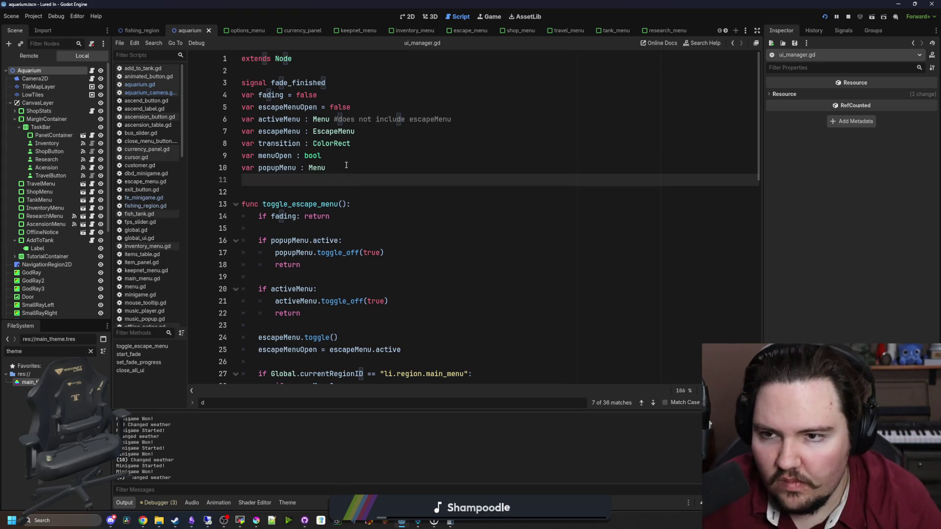
pyautogui.write('suig')
pyautogui.press('BackSpace')
pyautogui.press('BackSpace')
pyautogui.press('BackSpace')
pyautogui.write('ignal menu_opened')
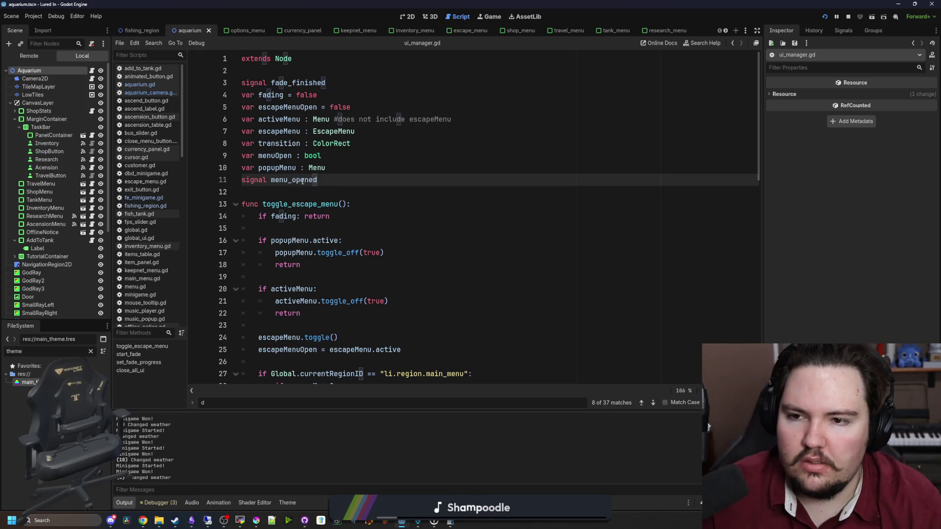
# Step: Try adding a colon and new line after line 7, then remove the extra colon and empty line
pyautogui.doubleClick(319, 180)
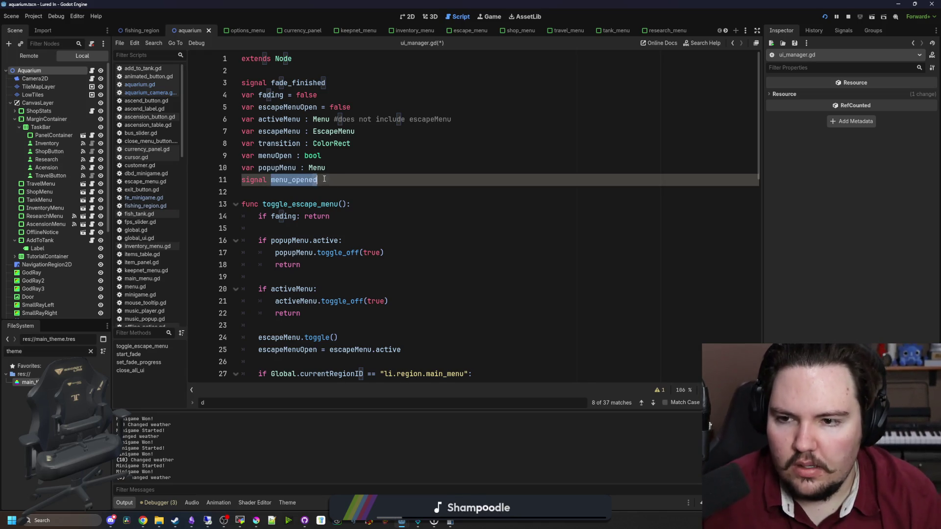
pyautogui.scroll(-15, 343, 181)
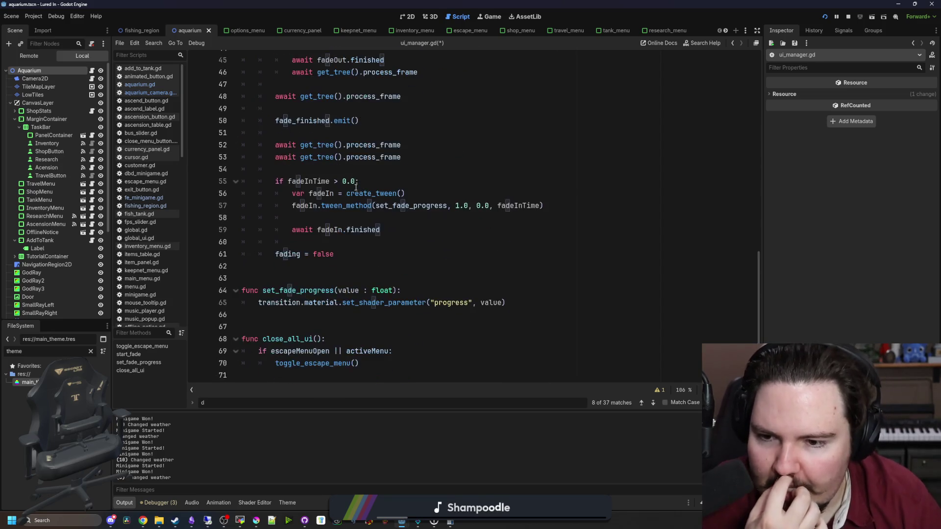
pyautogui.scroll(15, 392, 263)
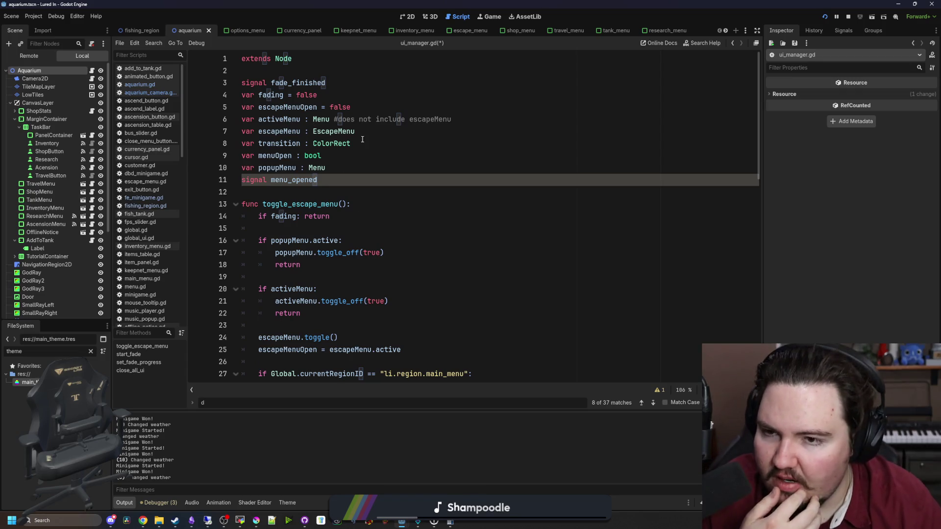
pyautogui.click(402, 131)
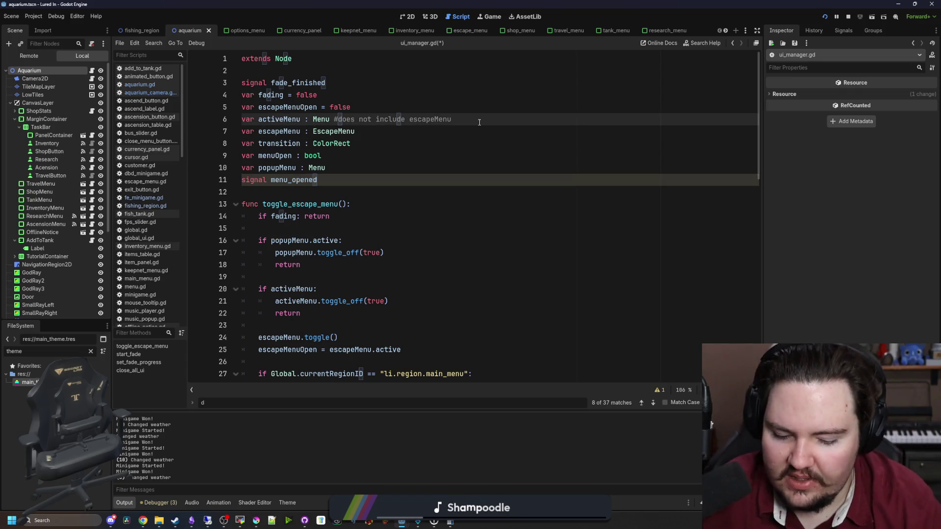
pyautogui.write(':')
pyautogui.press('Return')
pyautogui.write('p')
pyautogui.press('BackSpace')
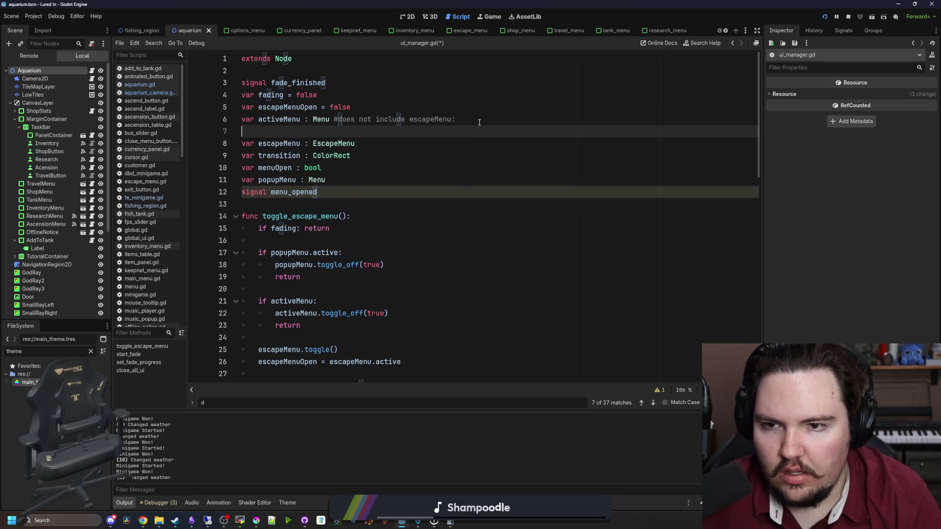
pyautogui.press('BackSpace')
pyautogui.press('BackSpace')
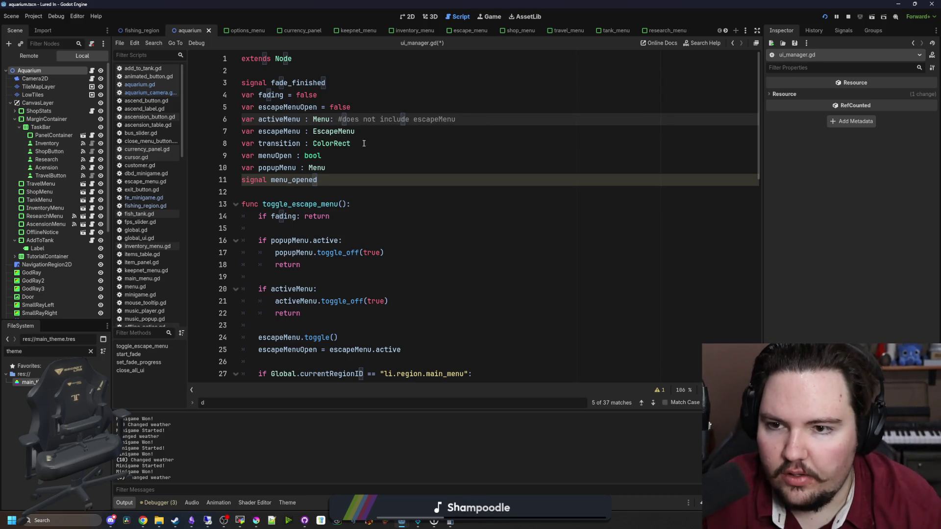
pyautogui.write(':')
# Step: Add an indented set() line beneath the activeMenu declaration
pyautogui.click(366, 134)
pyautogui.press('Return')
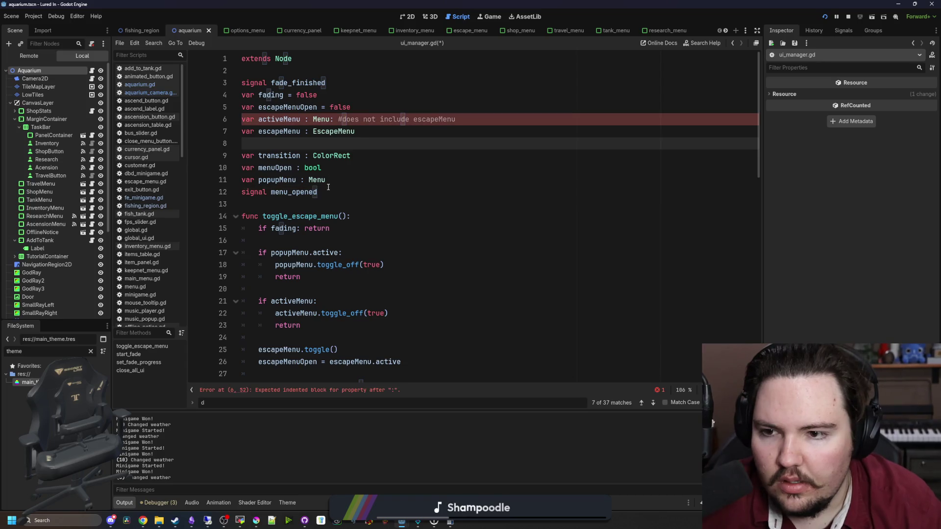
pyautogui.click(471, 119)
pyautogui.press('Return')
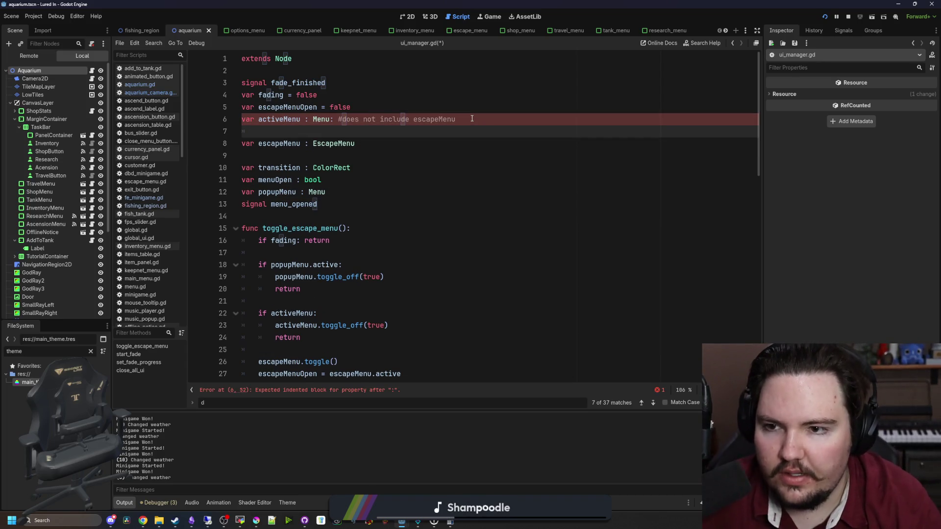
pyautogui.write('set()')
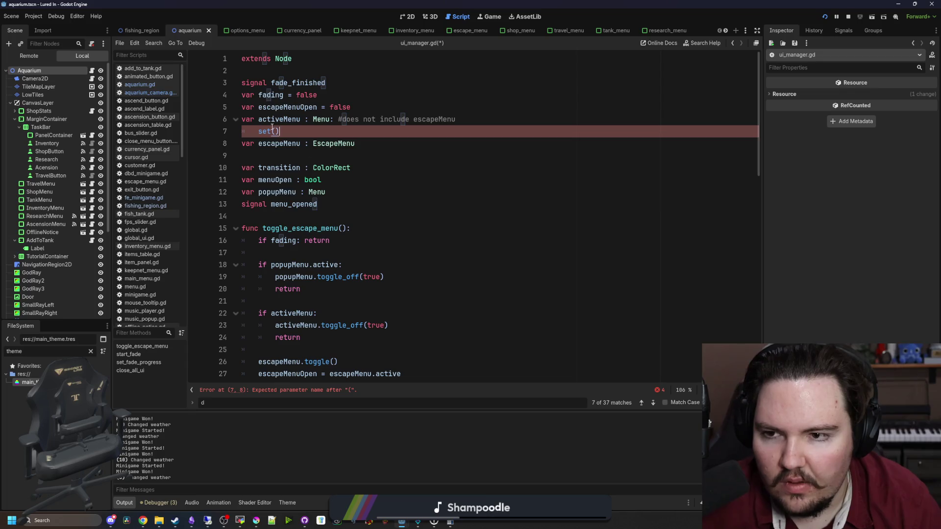
# Step: Place the cursor at the end of line 27 inside toggle_escape_menu
pyautogui.scroll(-3, 316, 228)
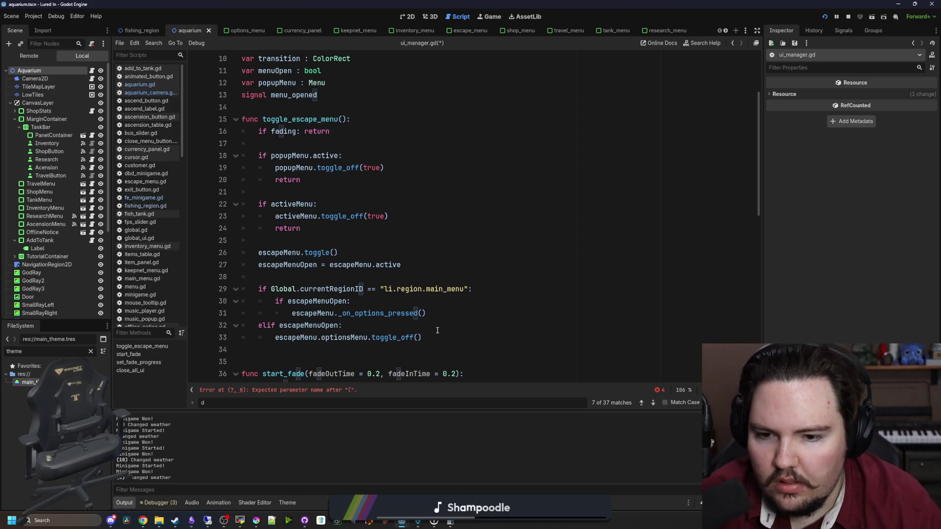
pyautogui.click(439, 312)
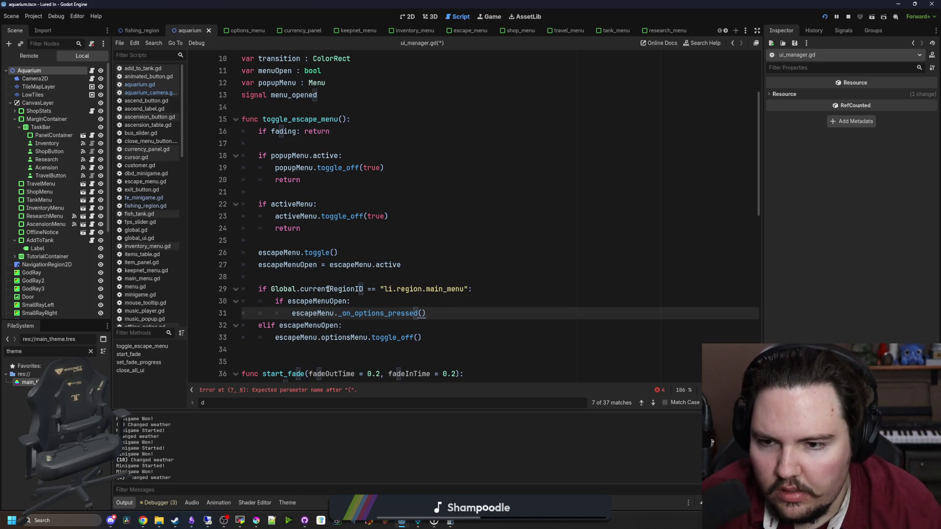
pyautogui.scroll(1, 328, 289)
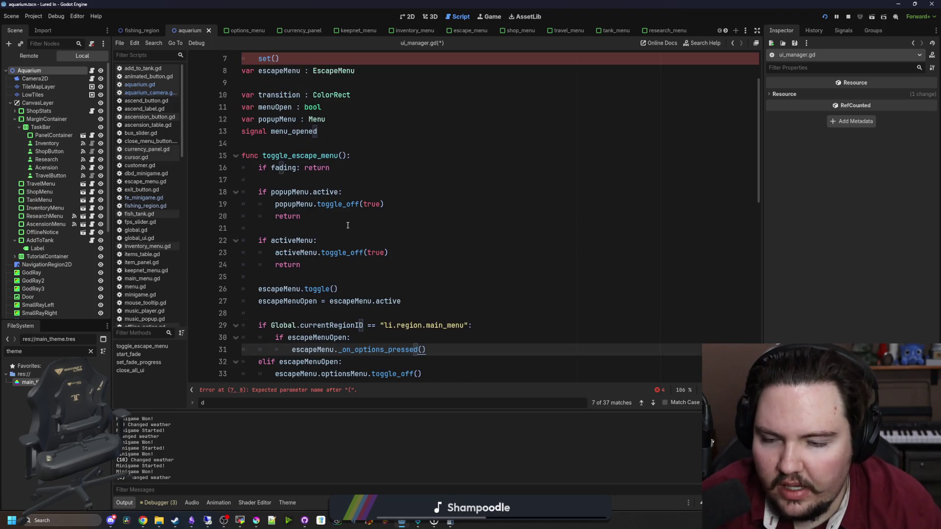
pyautogui.scroll(-2, 322, 243)
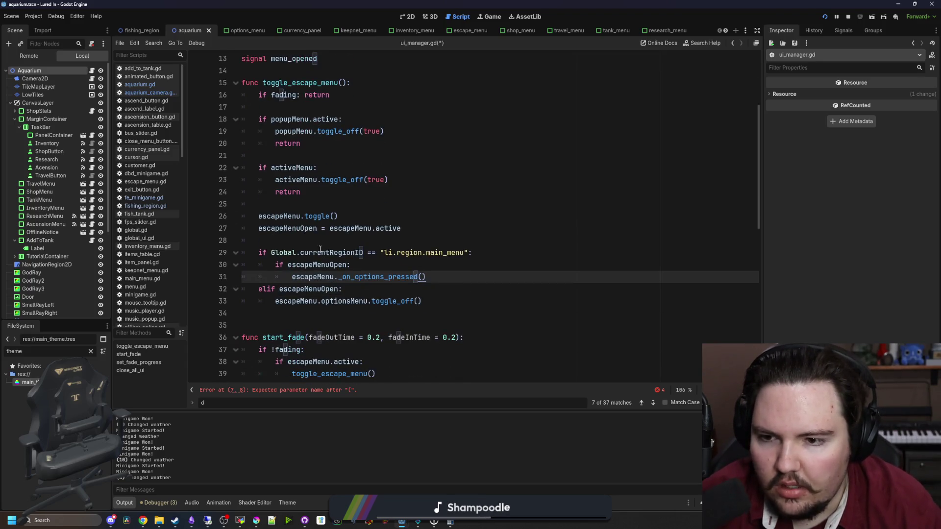
pyautogui.click(398, 228)
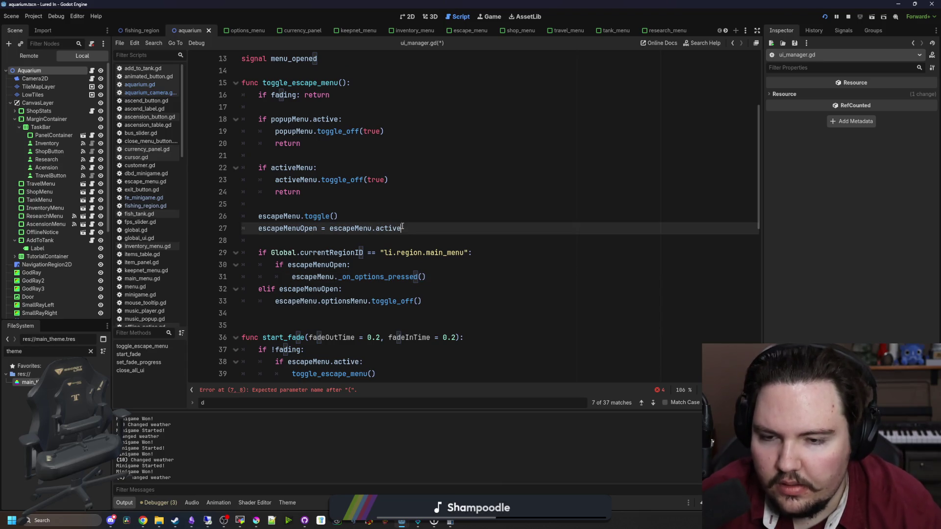
# Step: Write 'if escapeMenuOpen:' with an indented menu_opened.emit() after line 27
pyautogui.press('Return')
pyautogui.write('if escapeMenuOpen:')
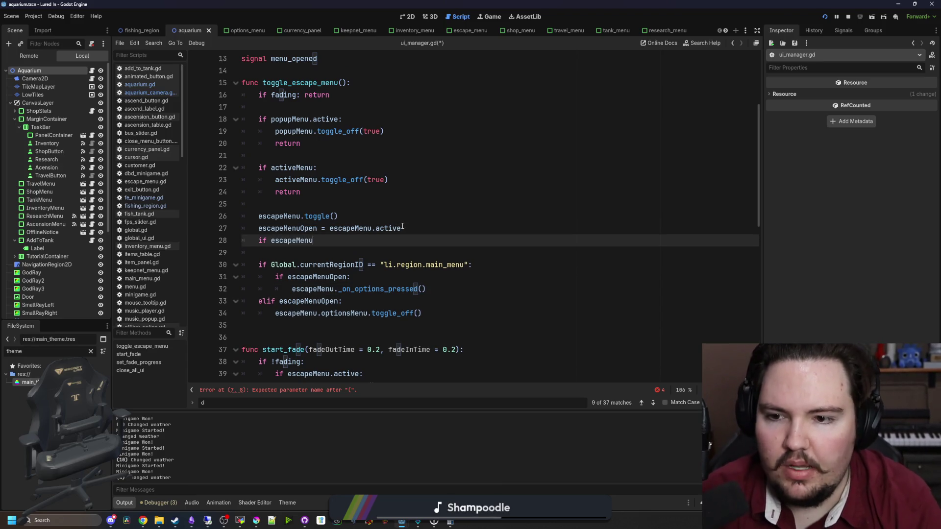
pyautogui.press('Return')
pyautogui.write('me')
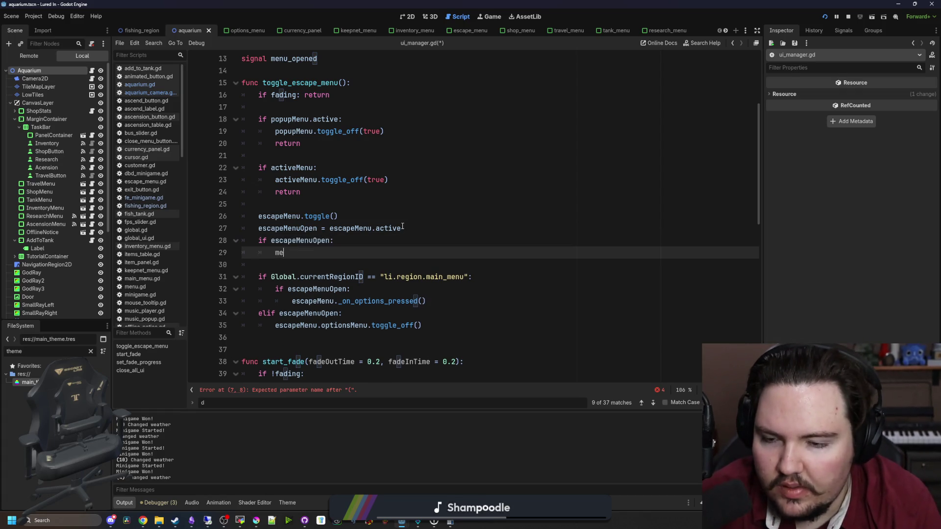
pyautogui.write('nu_opened.emit()')
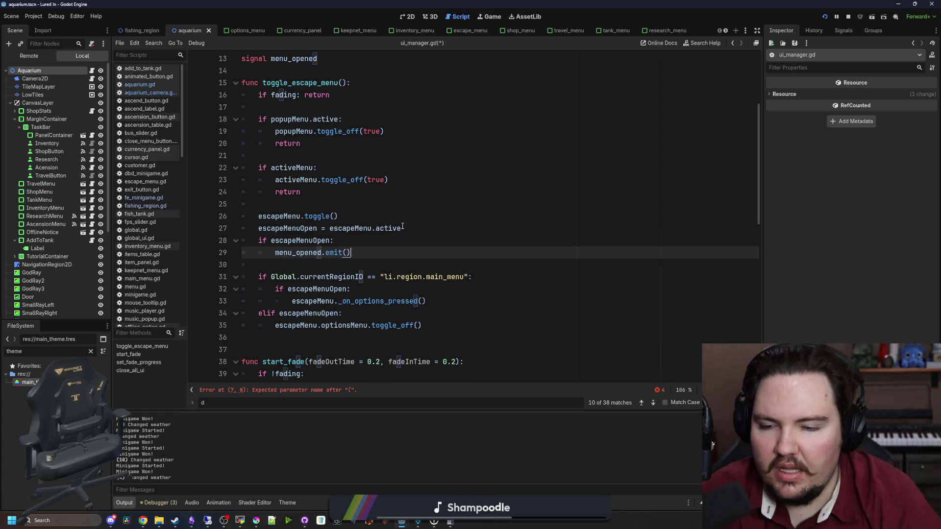
# Step: Move the escapeMenuOpen check to the end of toggle_escape_menu, after toggle_off()
pyautogui.moveTo(378, 260); pyautogui.dragTo(245, 240)
pyautogui.hotkey('ctrl', 'x')
pyautogui.click(438, 296)
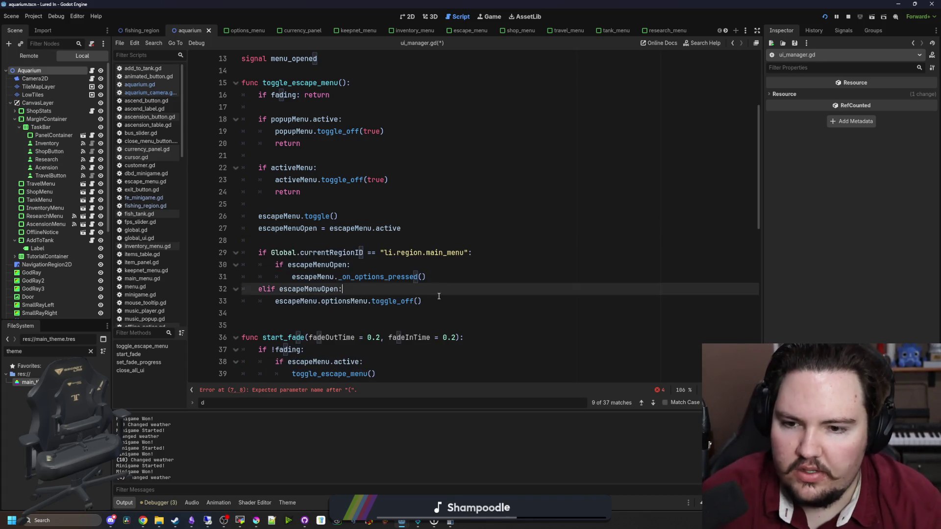
pyautogui.press('Return')
pyautogui.press('Return')
pyautogui.hotkey('ctrl', 'v')
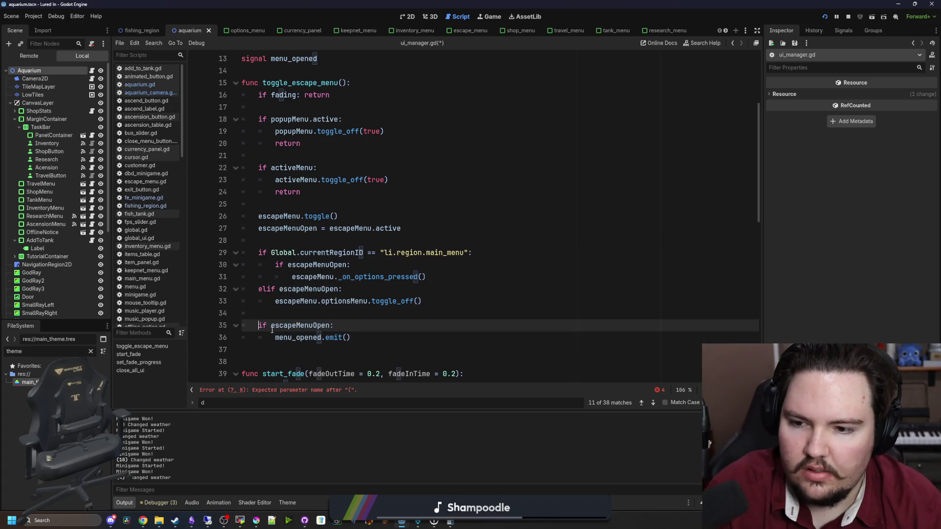
pyautogui.click(313, 317)
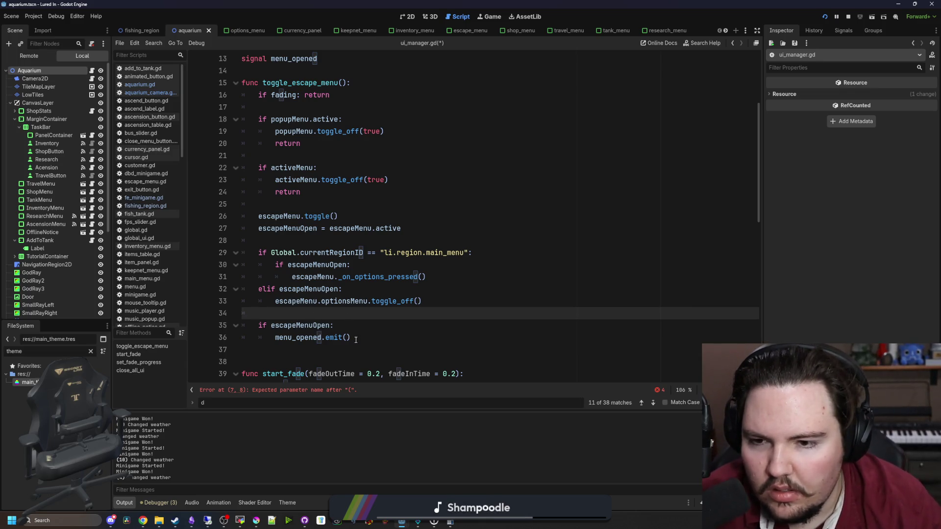
pyautogui.moveTo(362, 340); pyautogui.dragTo(210, 328)
pyautogui.press('BackSpace')
pyautogui.press('BackSpace')
pyautogui.press('BackSpace')
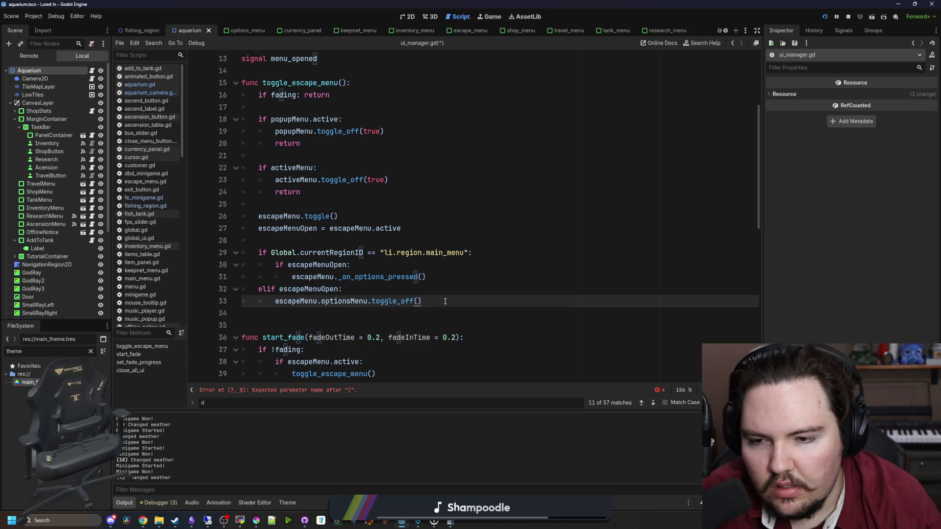
pyautogui.press('Return')
pyautogui.press('Return')
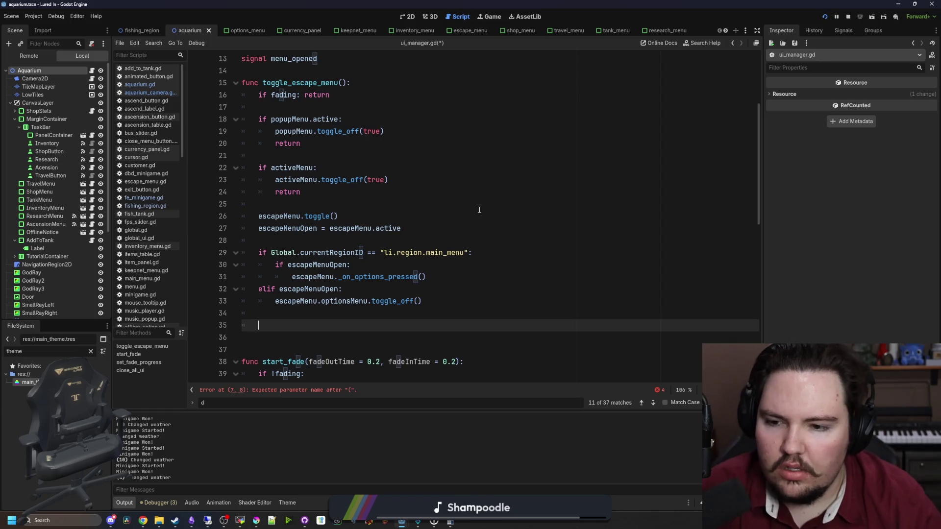
pyautogui.hotkey('ctrl', 'v')
# Step: Dedent the 'if escapeMenuOpen' line on line 35
pyautogui.click(276, 319)
pyautogui.hotkey('shift', 'Tab')
pyautogui.doubleClick(298, 337)
pyautogui.scroll(4, 320, 238)
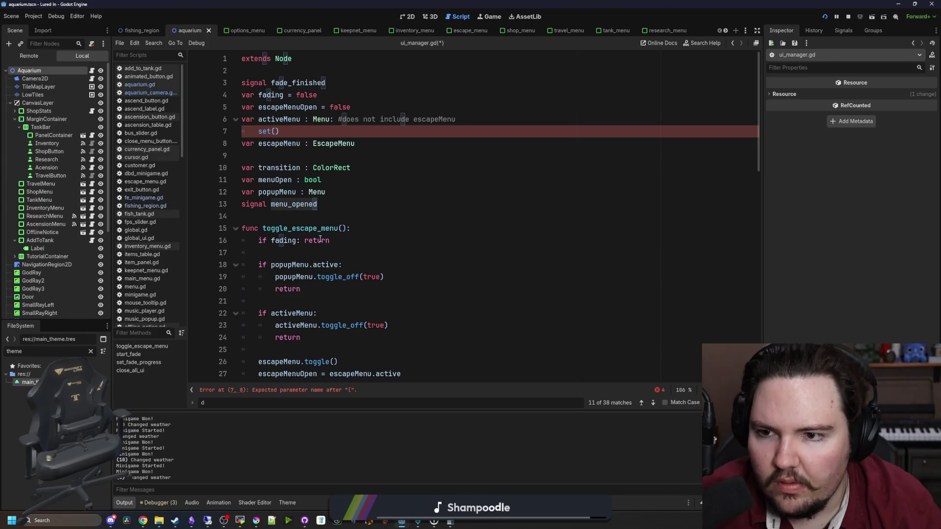
# Step: Turn line 7 into set(value): with 'activeMenu = value' and 'menu_opened.emit()' in its body
pyautogui.click(272, 131)
pyautogui.write('value')
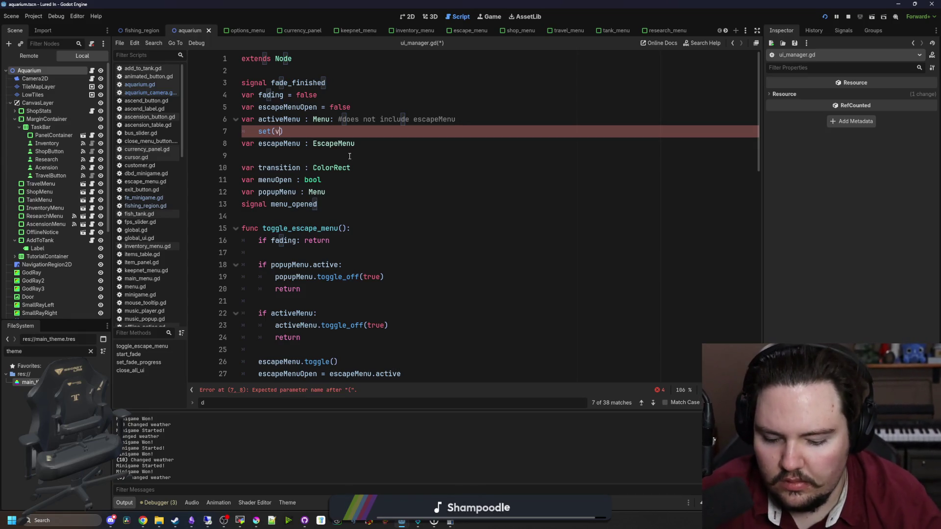
pyautogui.press('End')
pyautogui.write(':')
pyautogui.press('Return')
pyautogui.write('activeMenu = value')
pyautogui.press('Return')
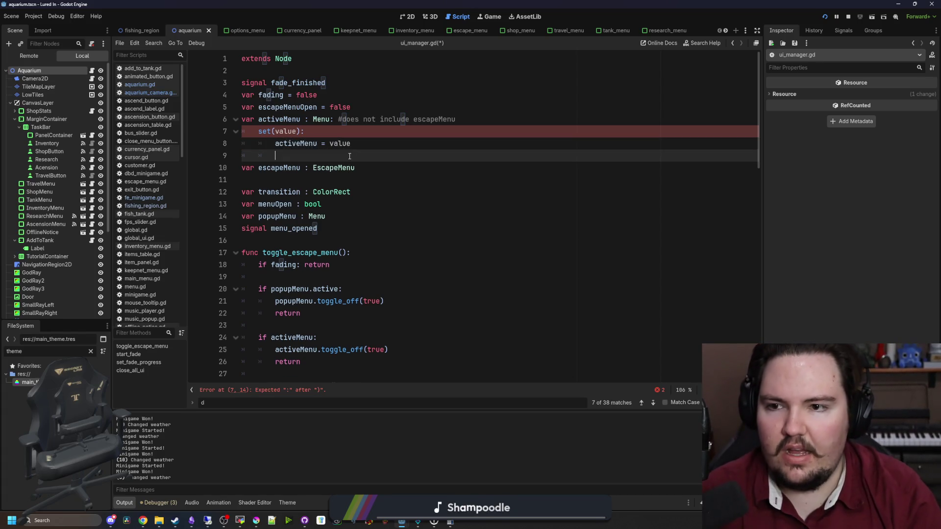
pyautogui.write('men')
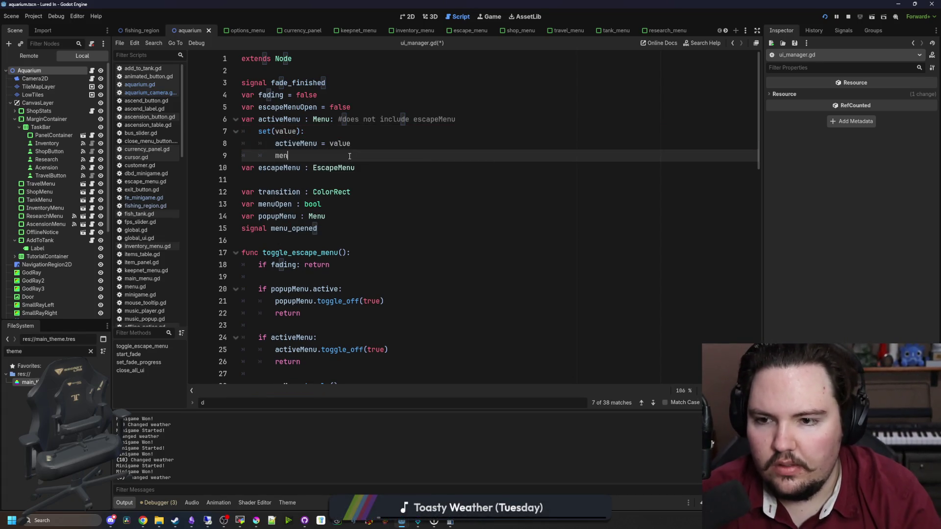
pyautogui.write('u_opened.emit()')
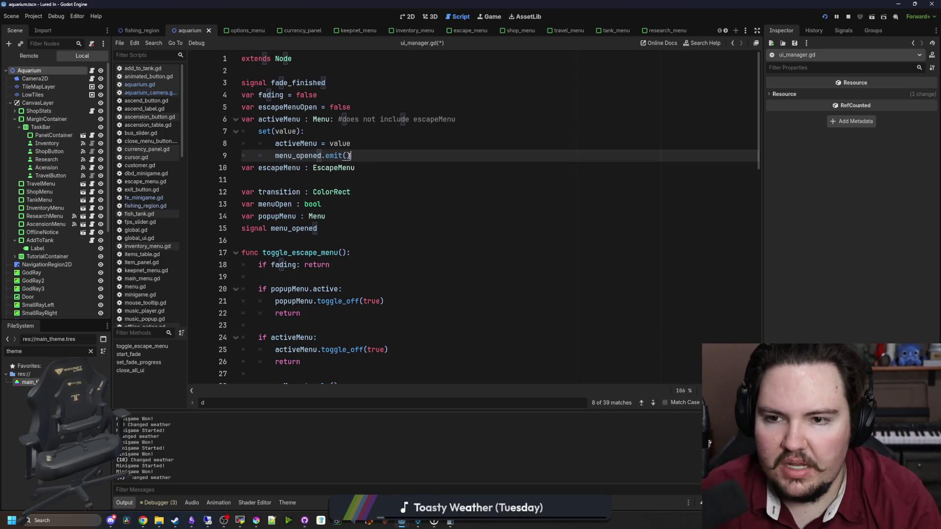
pyautogui.press('Return')
# Step: Save the script and return to the 2D aquarium scene
pyautogui.click(399, 146)
pyautogui.hotkey('ctrl', 's')
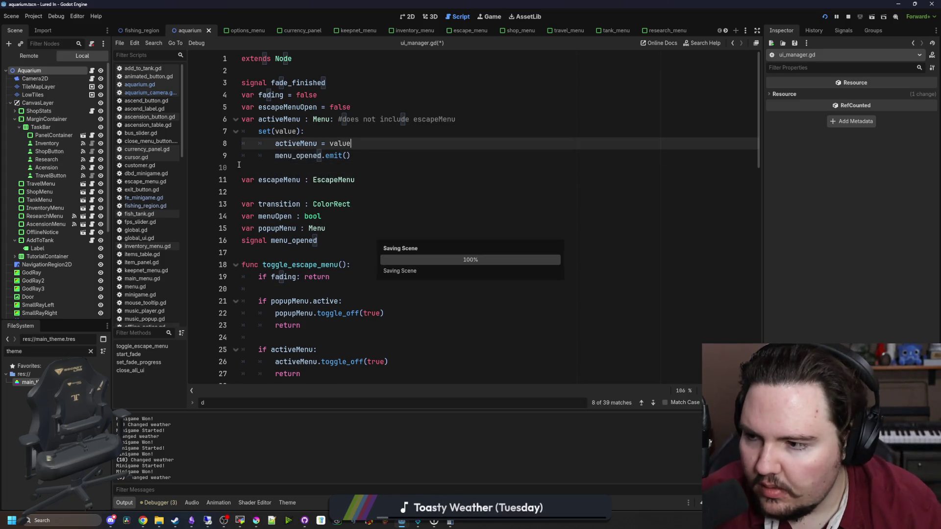
pyautogui.click(406, 18)
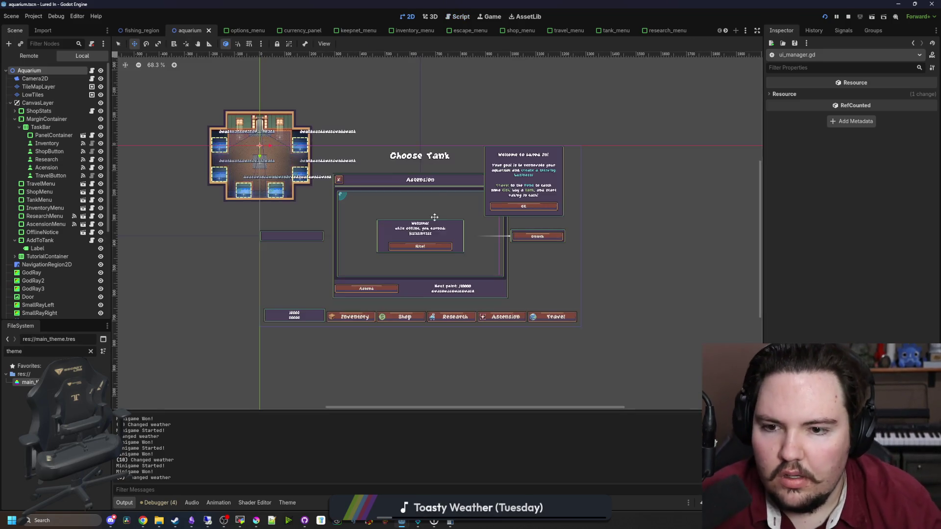
# Step: Save the scene and open the camera script aquarium_camera.gd
pyautogui.scroll(2, 441, 235)
pyautogui.hotkey('ctrl', 's')
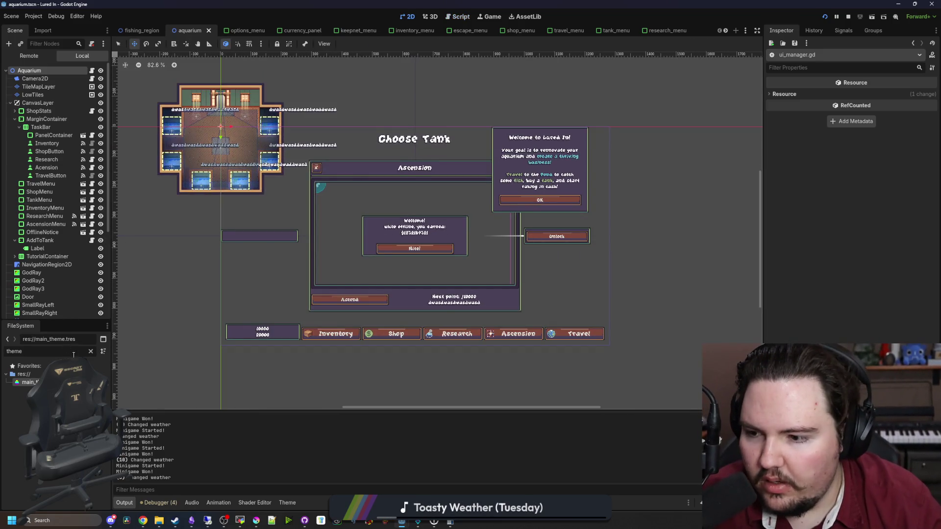
pyautogui.click(91, 78)
pyautogui.write('UIManager.')
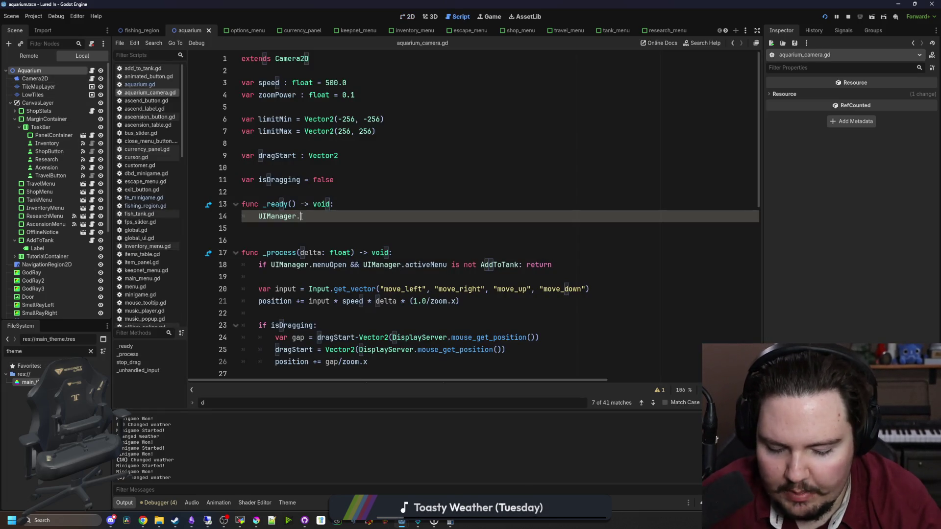
# Step: Add UIManager.menu_opened.connect(stop_drag) to _ready() and run the project
pyautogui.write('menu')
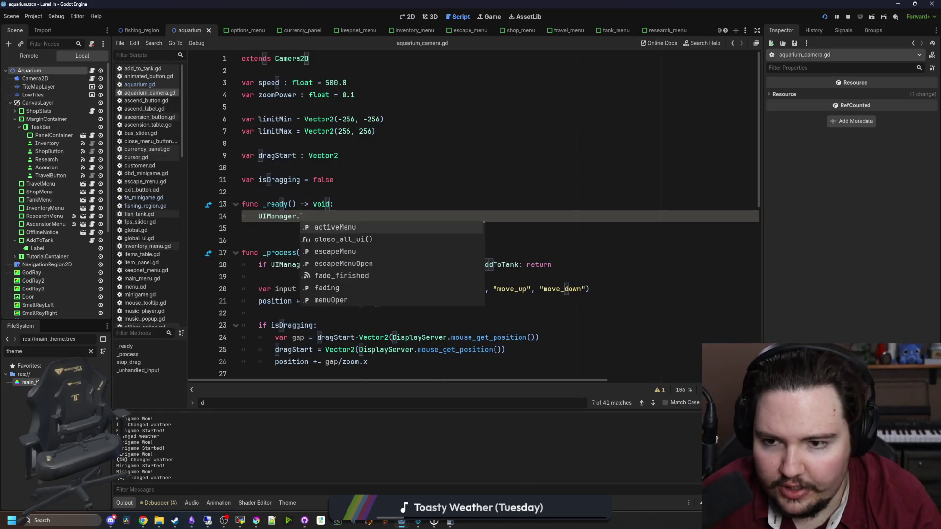
pyautogui.press('Return')
pyautogui.write('.con')
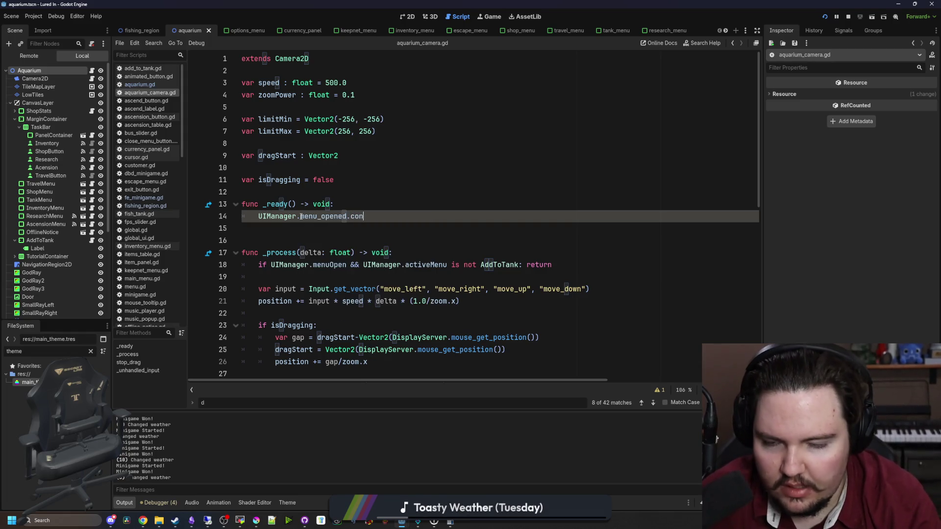
pyautogui.write('nectr(s')
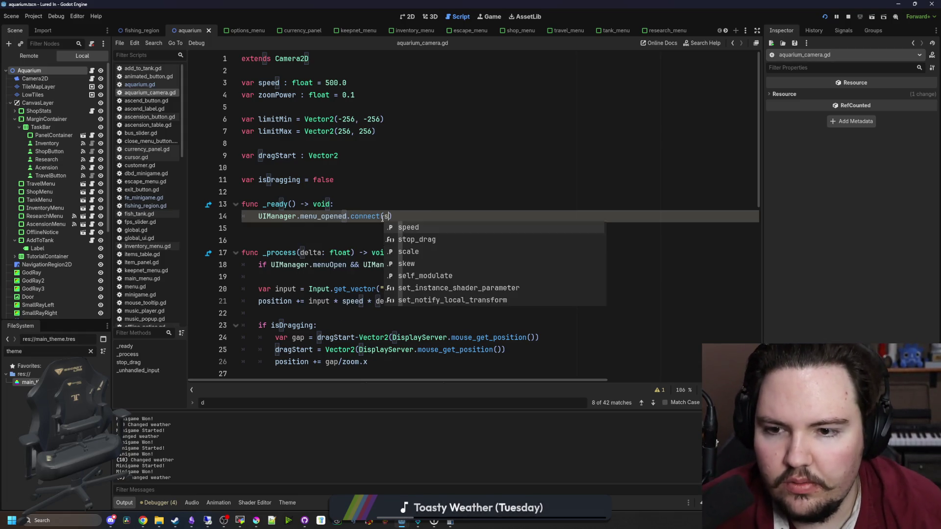
pyautogui.press('Escape')
pyautogui.write('res')
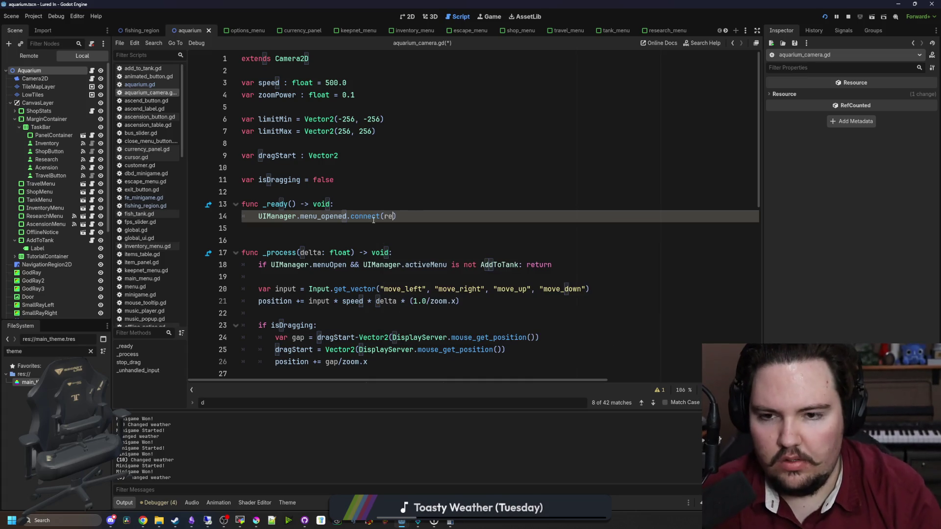
pyautogui.scroll(-10, 387, 206)
pyautogui.scroll(10, 392, 206)
pyautogui.press('BackSpace')
pyautogui.press('BackSpace')
pyautogui.press('BackSpace')
pyautogui.write('stop_')
pyautogui.press('Return')
pyautogui.click(398, 206)
pyautogui.click(825, 16)
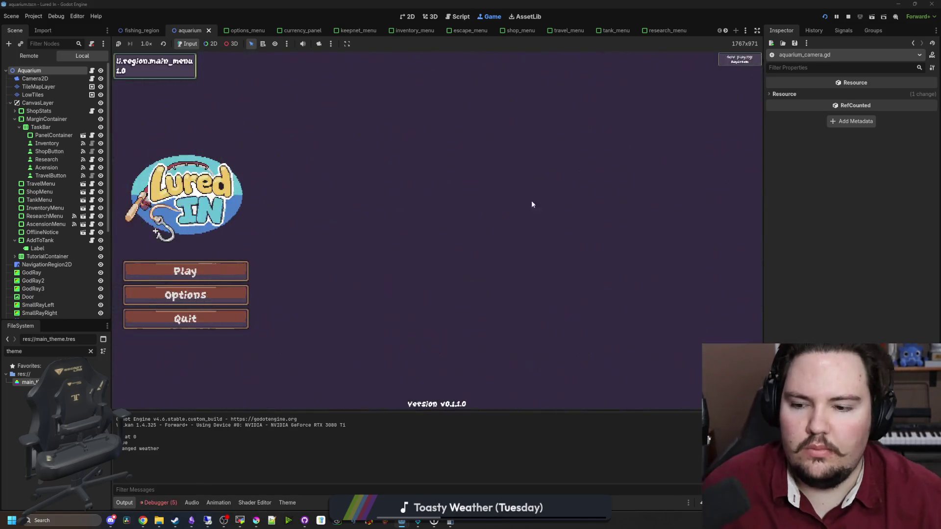
# Step: Open the game's audio options, then expand the global.gd:576 load_user_data error in the debugger
pyautogui.click(185, 295)
pyautogui.click(465, 168)
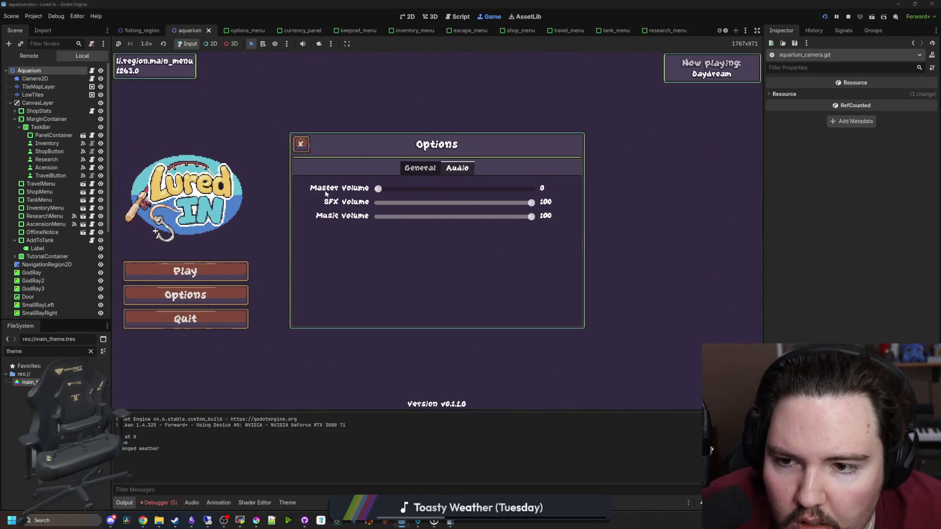
pyautogui.click(167, 500)
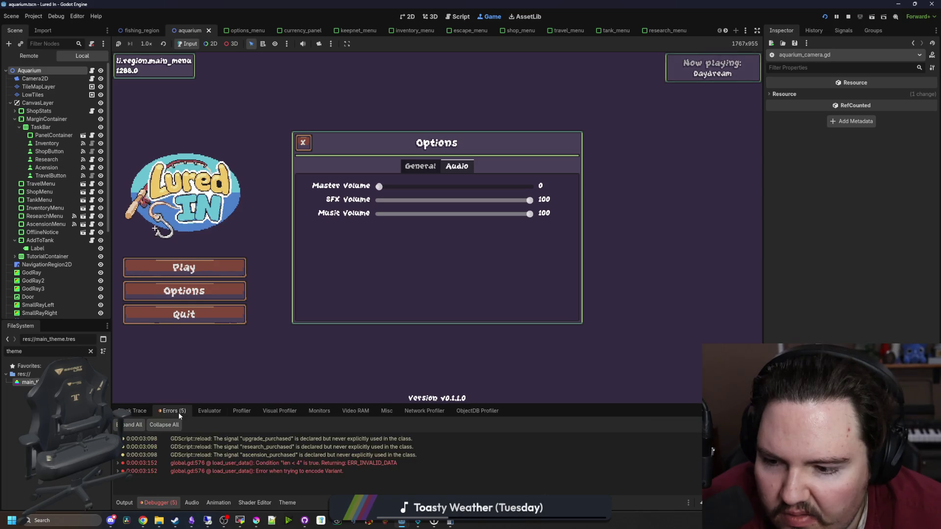
pyautogui.doubleClick(290, 464)
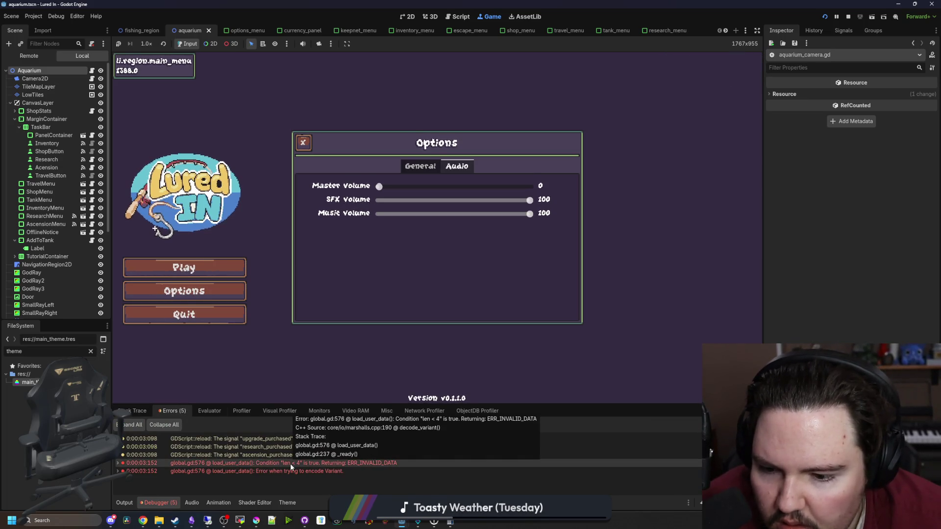
pyautogui.scroll(3, 381, 252)
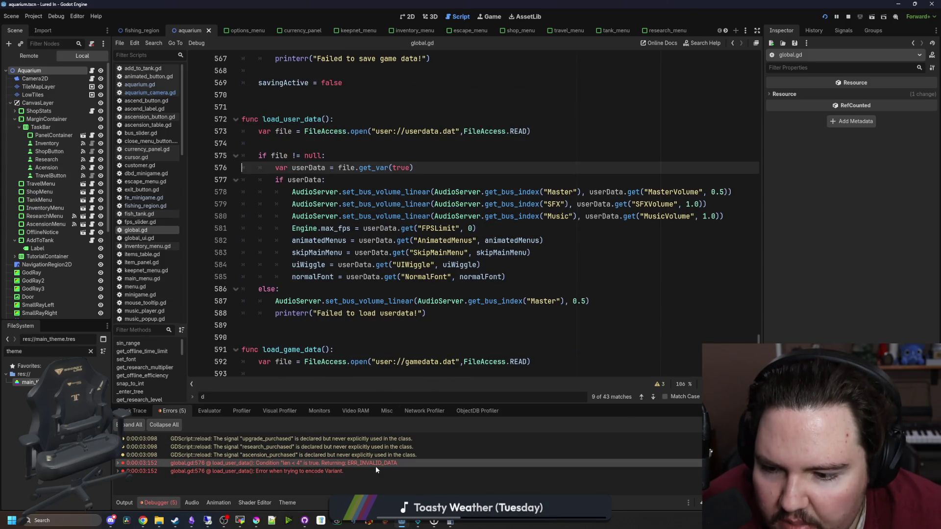
# Step: Read the get_var documentation from line 576, then return to load_user_data in global.gd
pyautogui.moveTo(383, 464)
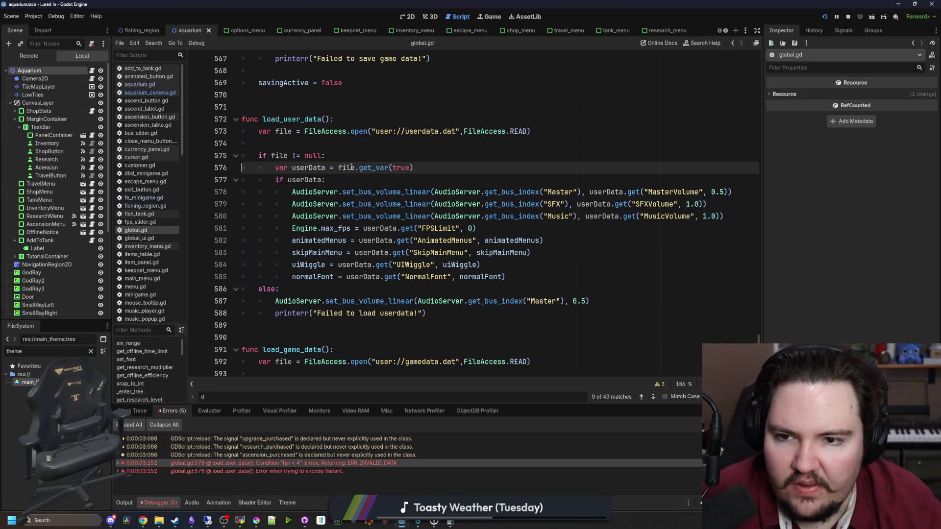
pyautogui.keyDown('ctrl'); pyautogui.click(374, 168); pyautogui.keyUp('ctrl')
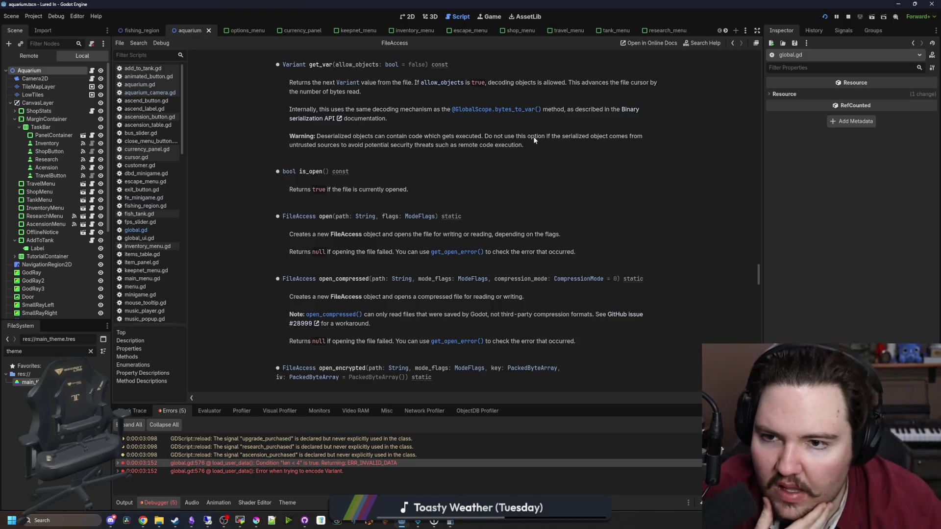
pyautogui.hotkey('alt', 'Left')
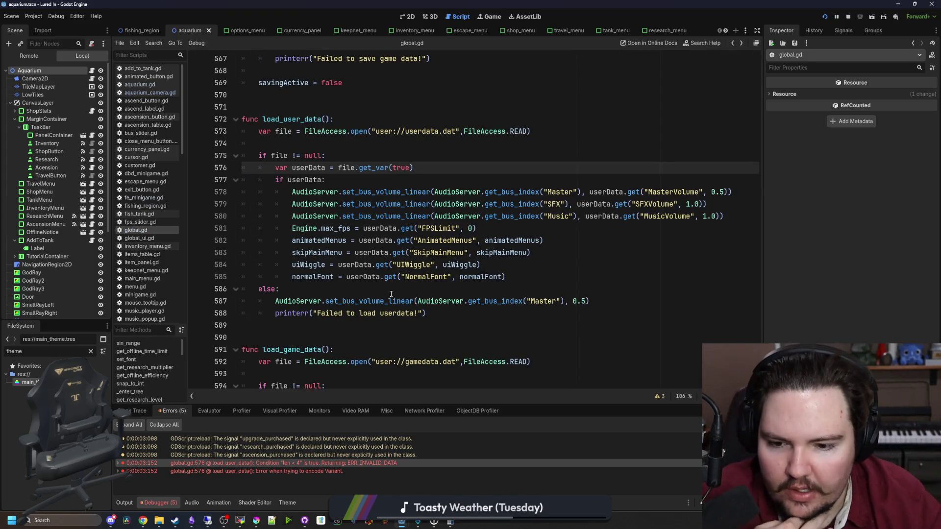
pyautogui.click(342, 328)
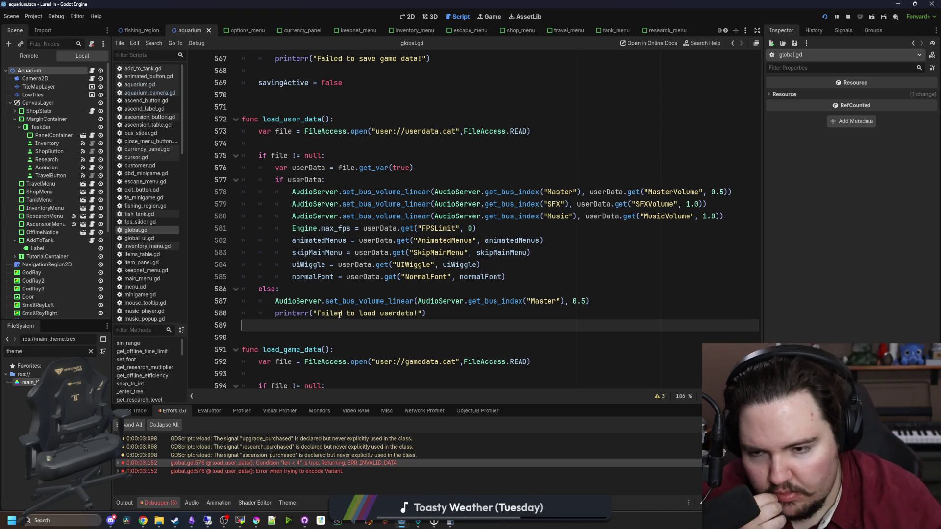
pyautogui.click(433, 290)
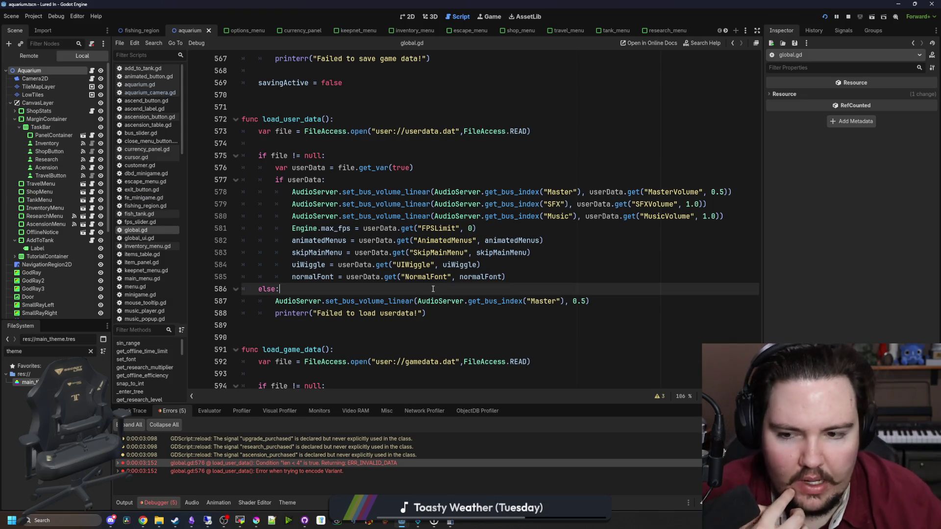
pyautogui.click(281, 333)
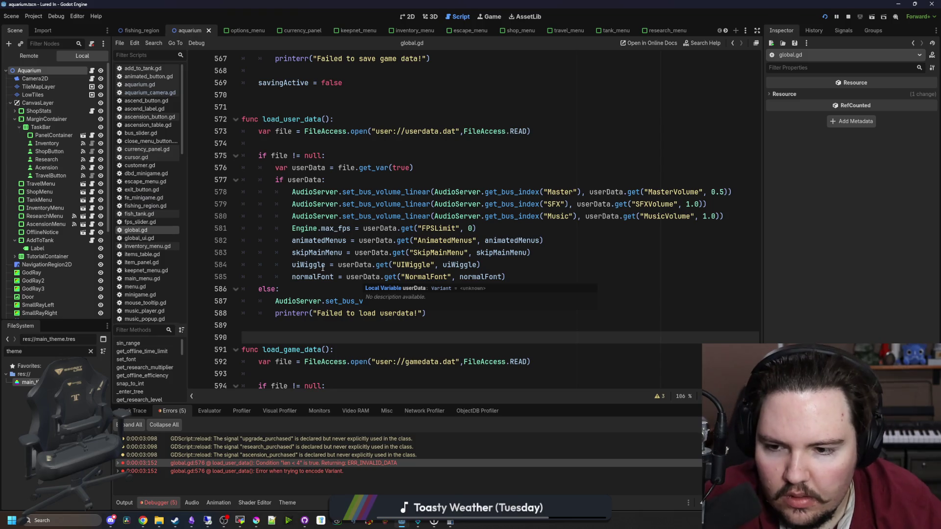
# Step: Search global.gd for 'save_user' and jump to the save_user_data definition at line 488
pyautogui.scroll(-10, 323, 268)
pyautogui.scroll(7, 464, 273)
pyautogui.scroll(17, 464, 274)
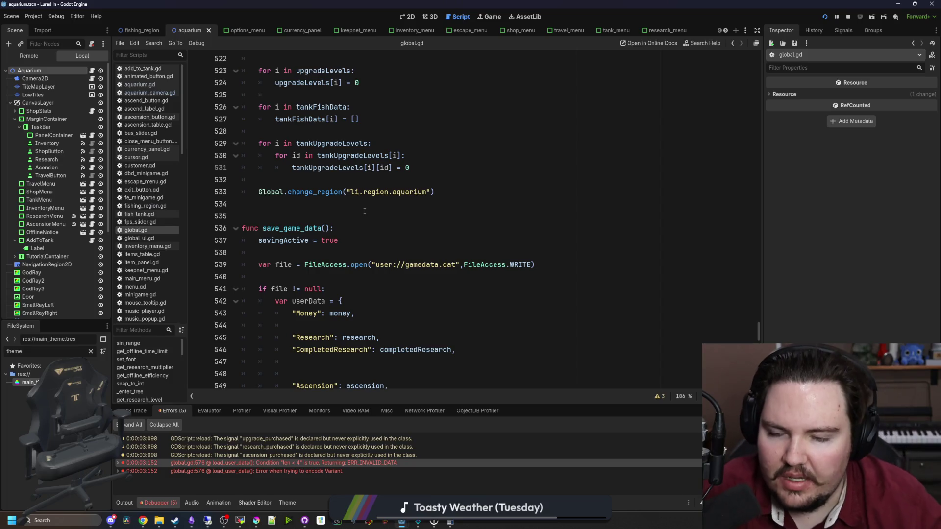
pyautogui.scroll(5, 365, 212)
pyautogui.scroll(-6, 355, 181)
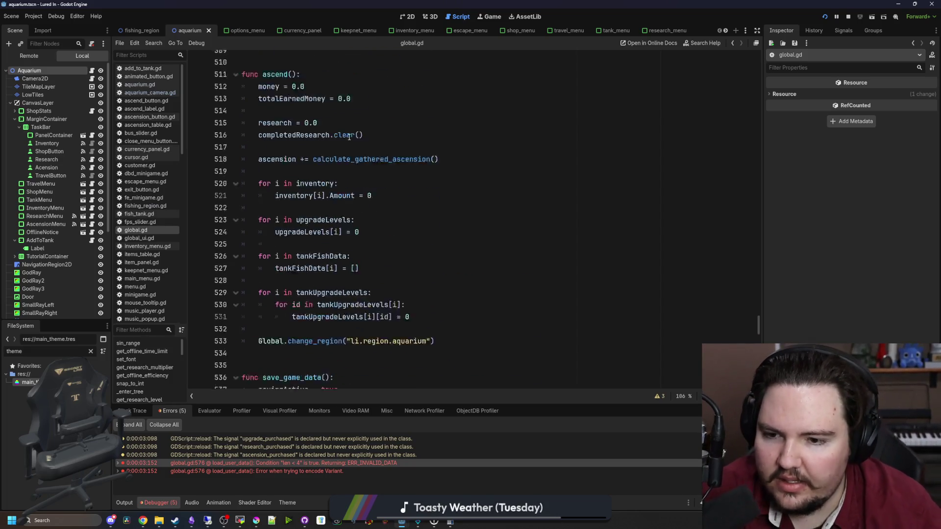
pyautogui.click(368, 202)
pyautogui.hotkey('ctrl', 'f')
pyautogui.write('save_user')
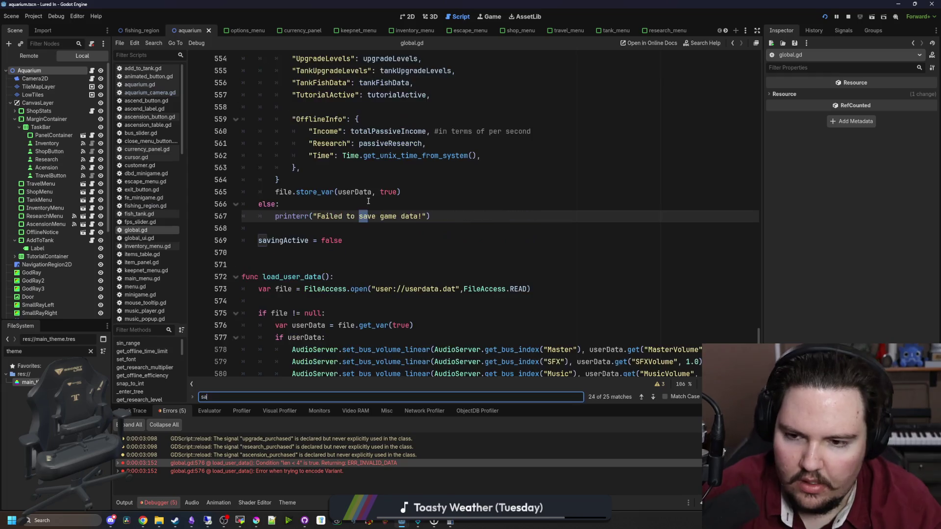
pyautogui.click(299, 217)
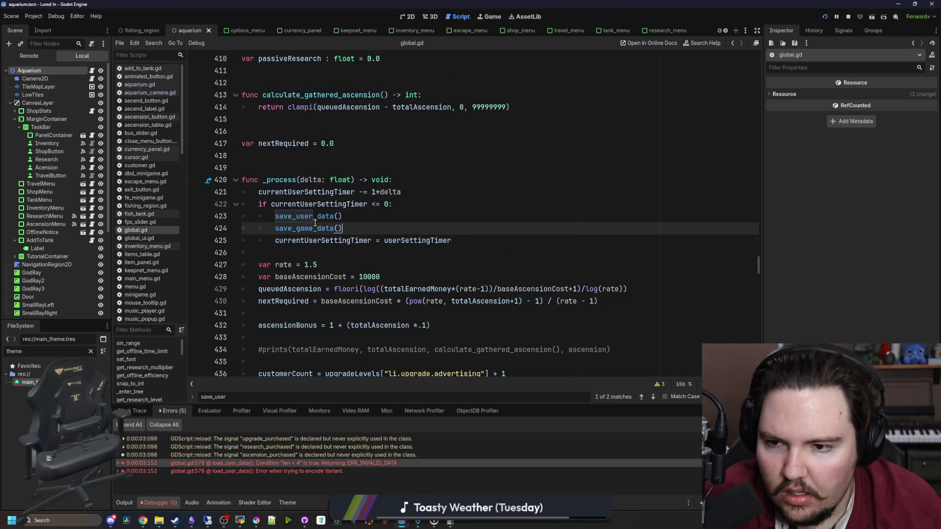
pyautogui.keyDown('ctrl'); pyautogui.click(299, 216); pyautogui.keyUp('ctrl')
# Step: Select and review the save_user_data body, lines 489–508
pyautogui.scroll(-1, 343, 216)
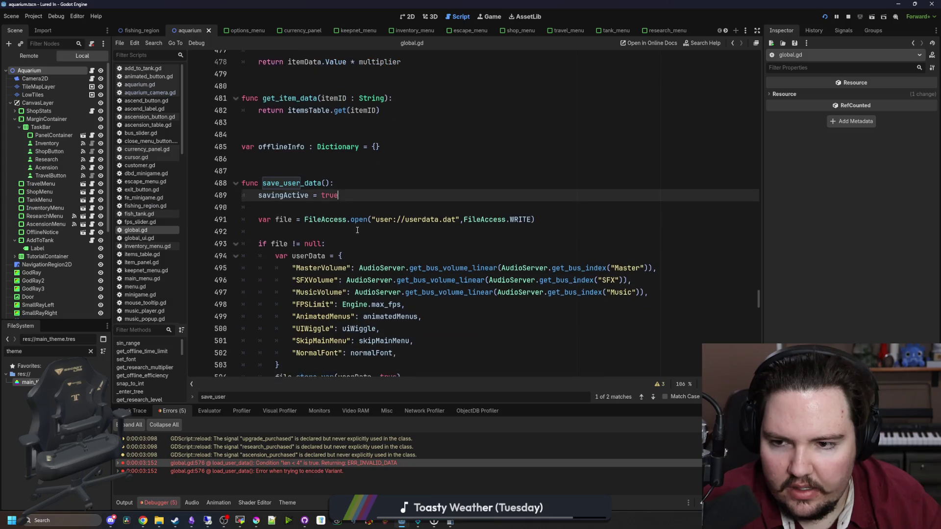
pyautogui.doubleClick(284, 192)
pyautogui.scroll(-3, 292, 205)
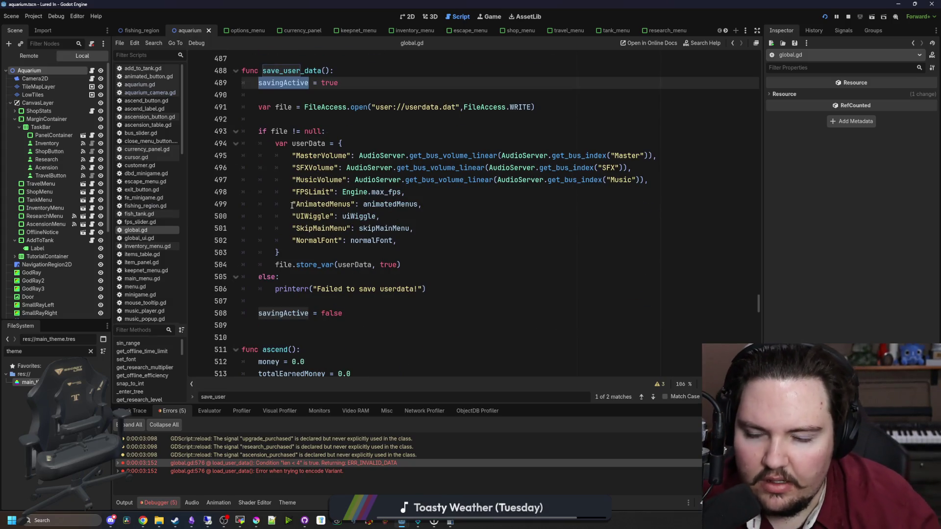
pyautogui.scroll(-3, 292, 206)
pyautogui.click(309, 216)
pyautogui.scroll(5, 309, 216)
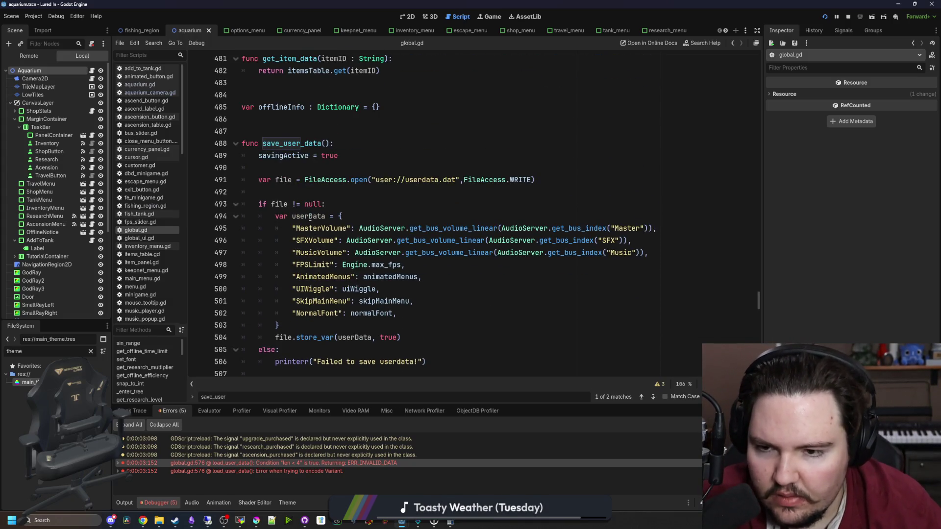
pyautogui.scroll(-3, 309, 217)
pyautogui.press('Down')
pyautogui.press('Down')
pyautogui.press('Down')
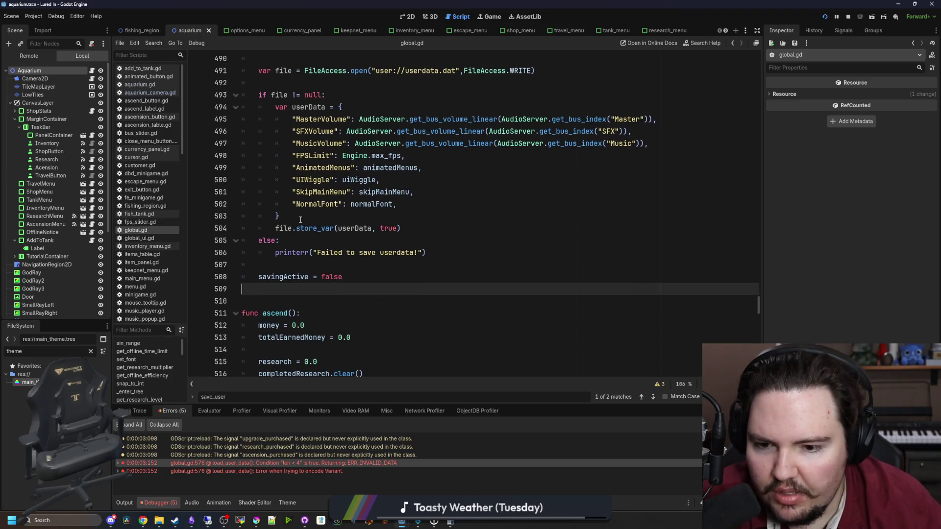
pyautogui.scroll(1, 300, 219)
pyautogui.hotkey('shift', 'Up')
pyautogui.hotkey('shift', 'Up')
pyautogui.hotkey('shift', 'Up')
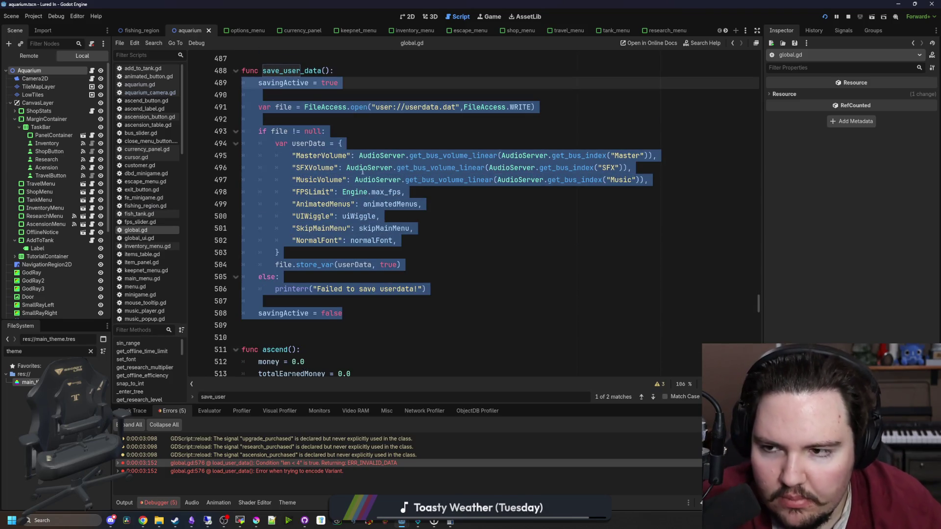
pyautogui.scroll(3, 363, 171)
# Step: Inspect the savingActive line and the userData dictionary on lines 494–503
pyautogui.click(365, 172)
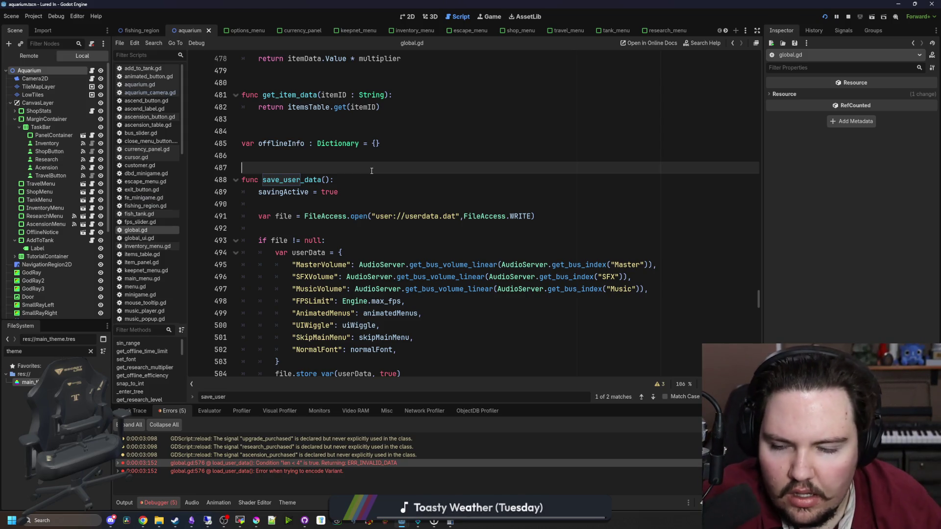
pyautogui.click(318, 195)
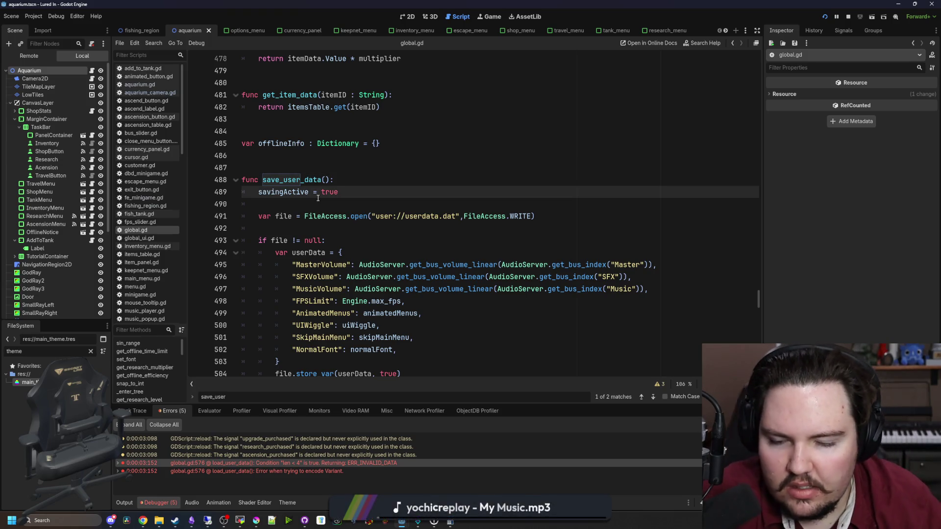
pyautogui.moveTo(282, 363)
pyautogui.mouseDown()
pyautogui.moveTo(264, 349)
pyautogui.moveTo(274, 252)
pyautogui.mouseUp()
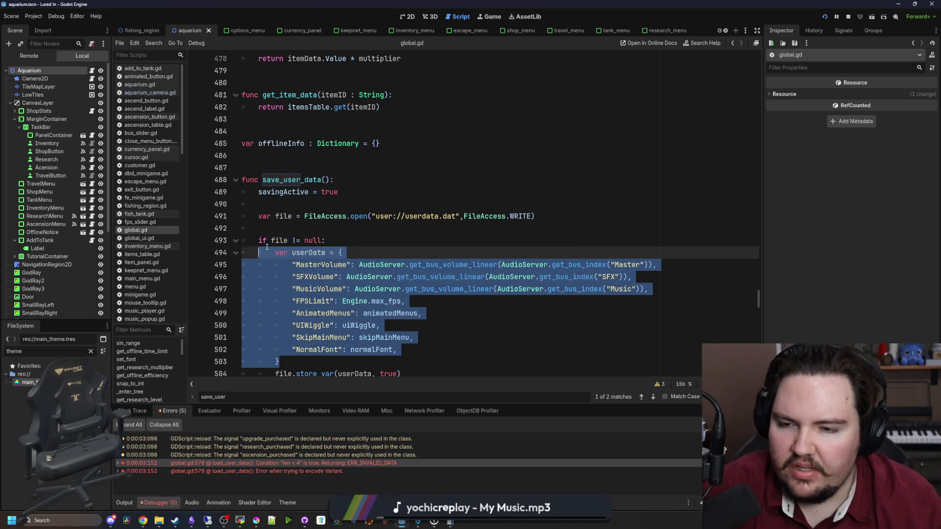
pyautogui.click(260, 240)
pyautogui.doubleClick(287, 192)
pyautogui.click(288, 204)
pyautogui.click(293, 167)
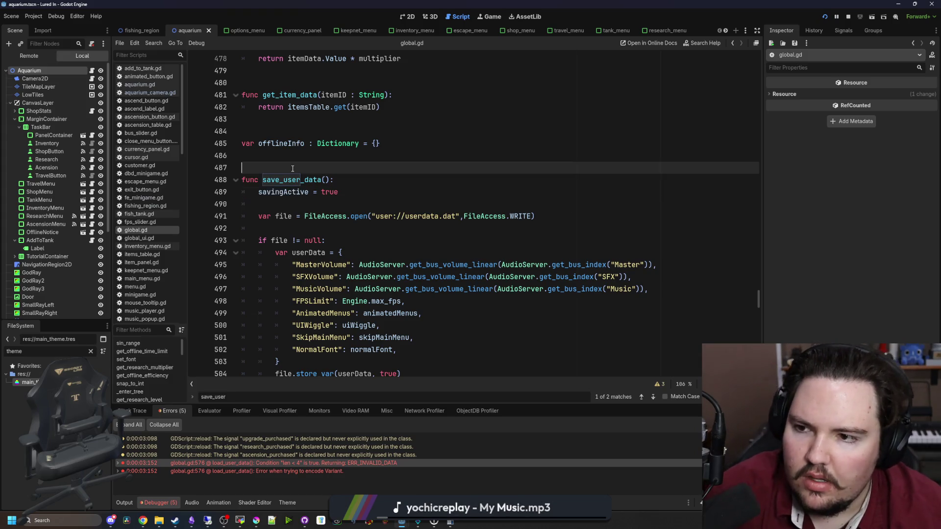
pyautogui.click(295, 160)
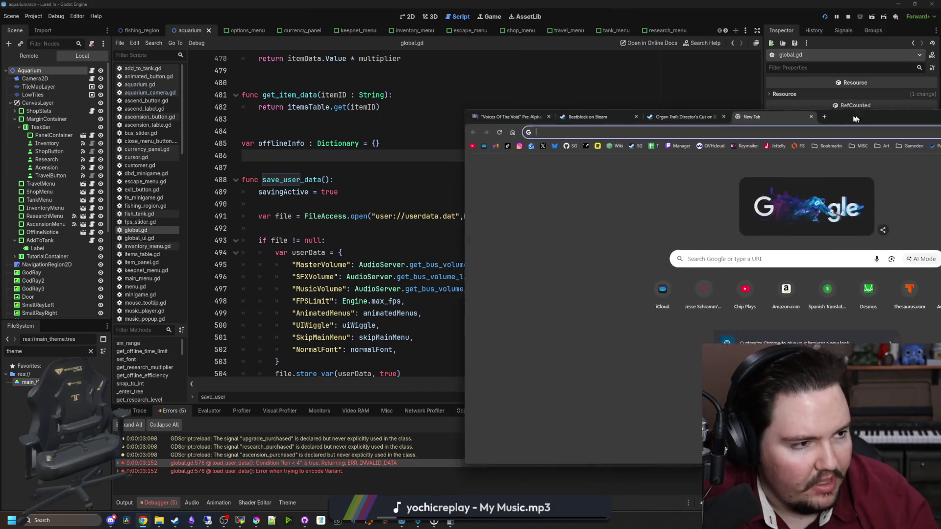
# Step: Search Google for 'godot stop x from closing the game' and open the Reddit thread
pyautogui.write('godot s')
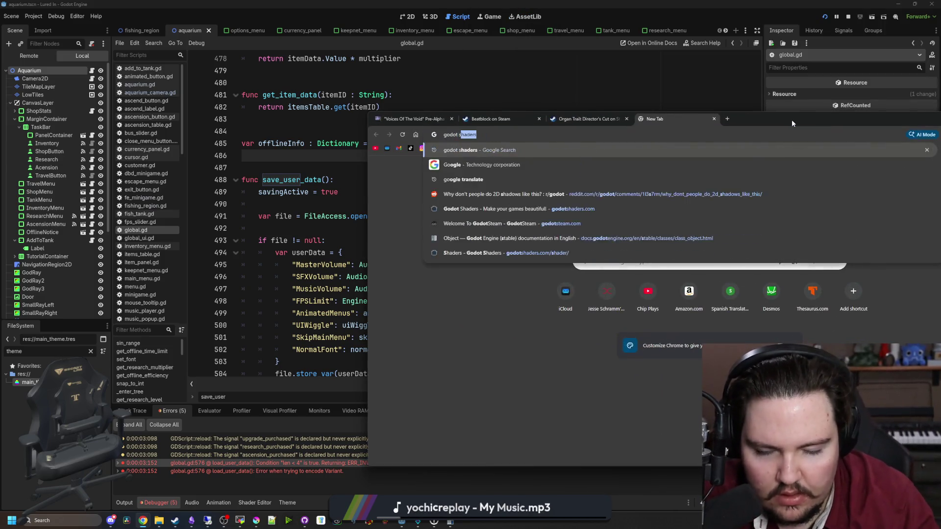
pyautogui.write('top x from closing the game')
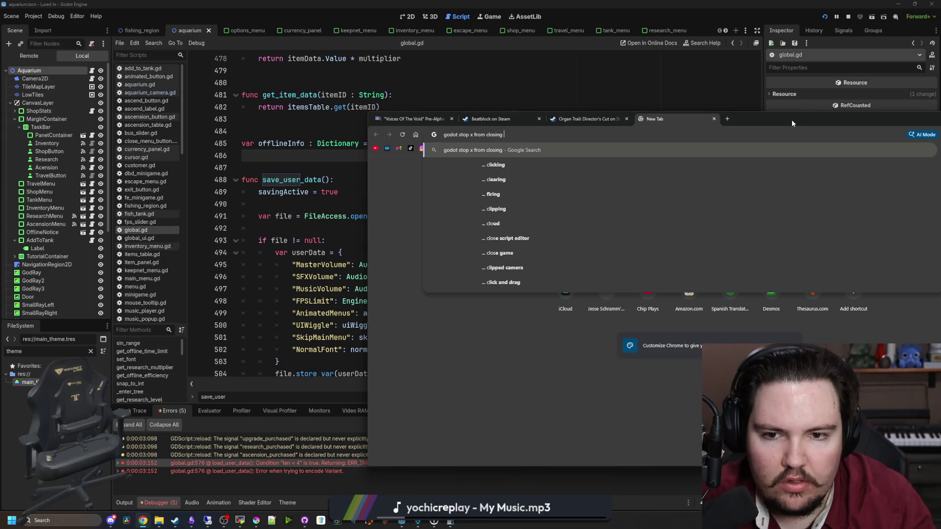
pyautogui.press('Return')
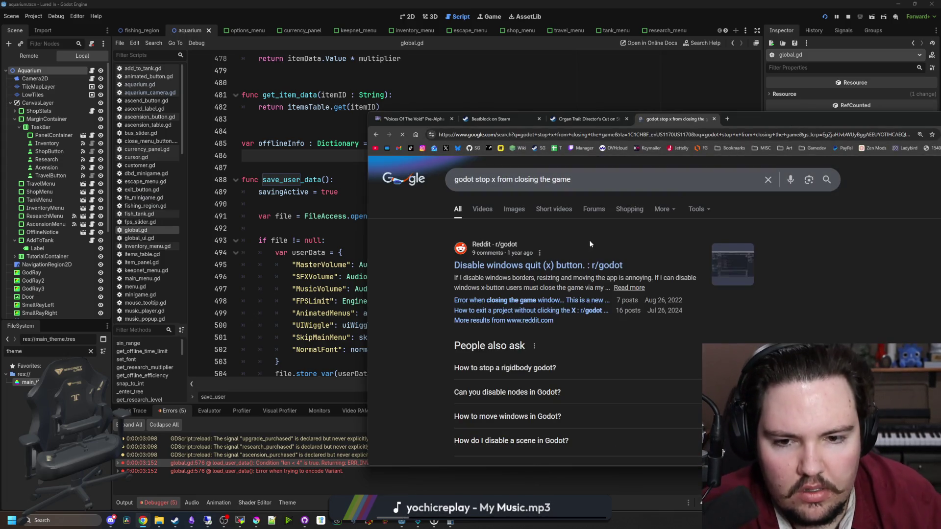
pyautogui.middleClick(539, 265)
pyautogui.click(784, 119)
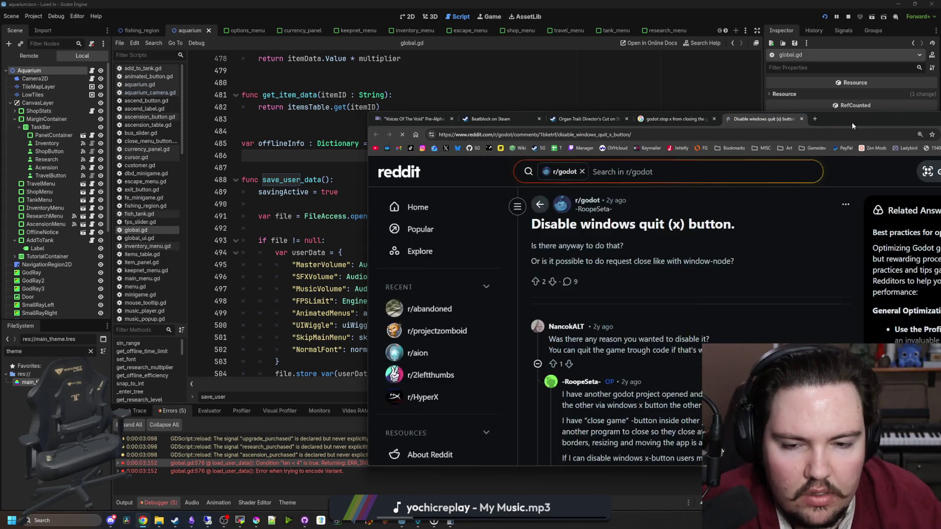
pyautogui.moveTo(852, 123); pyautogui.dragTo(652, 115)
pyautogui.scroll(-4, 472, 293)
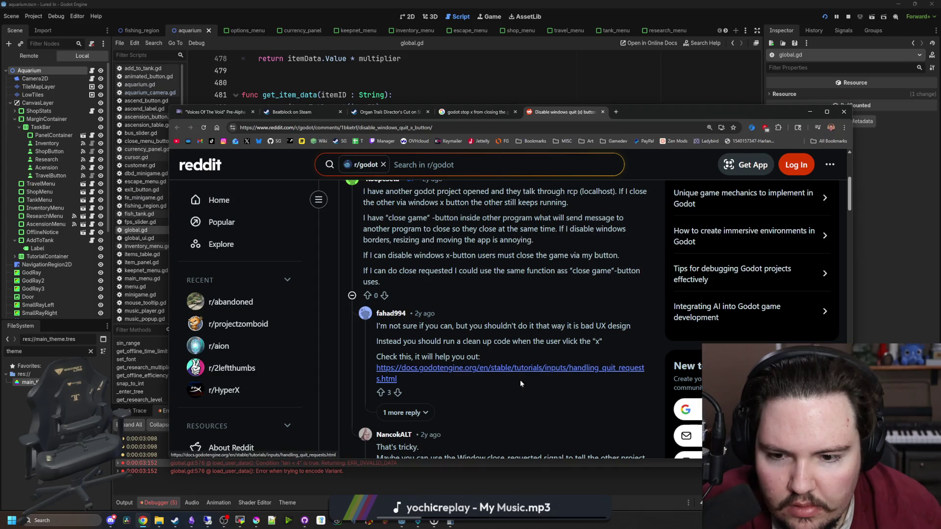
# Step: Open the Handling quit requests docs page and copy the set_auto_accept_quit(false) line
pyautogui.middleClick(492, 373)
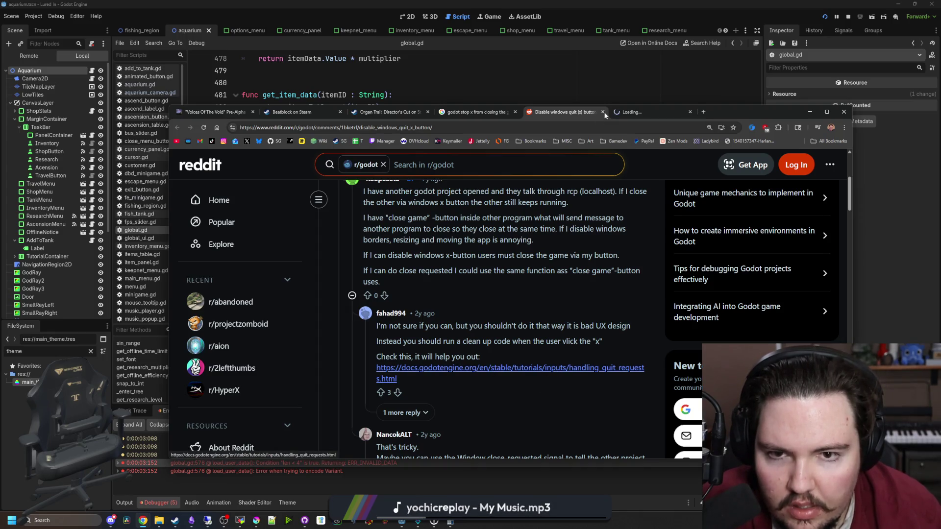
pyautogui.click(670, 112)
pyautogui.doubleClick(736, 115)
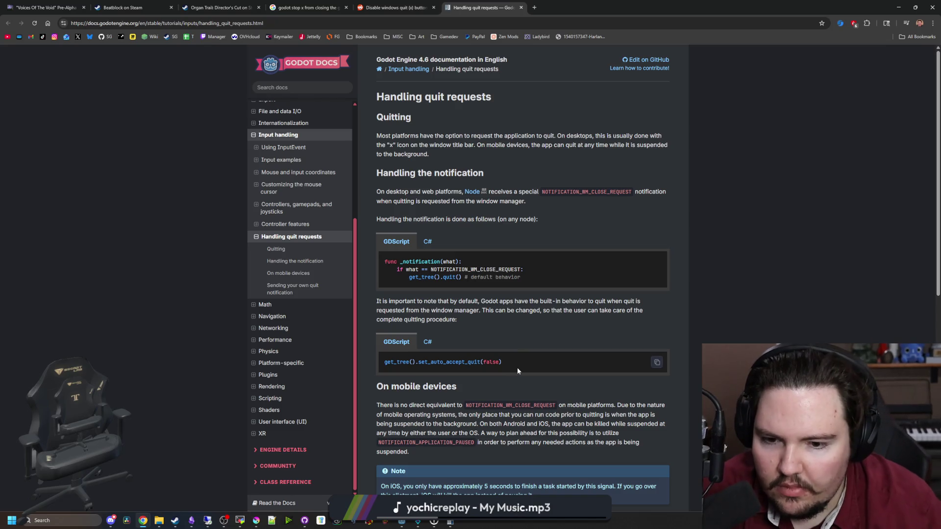
pyautogui.moveTo(504, 363); pyautogui.dragTo(378, 366)
pyautogui.hotkey('ctrl', 'c')
pyautogui.hotkey('alt', 'Tab')
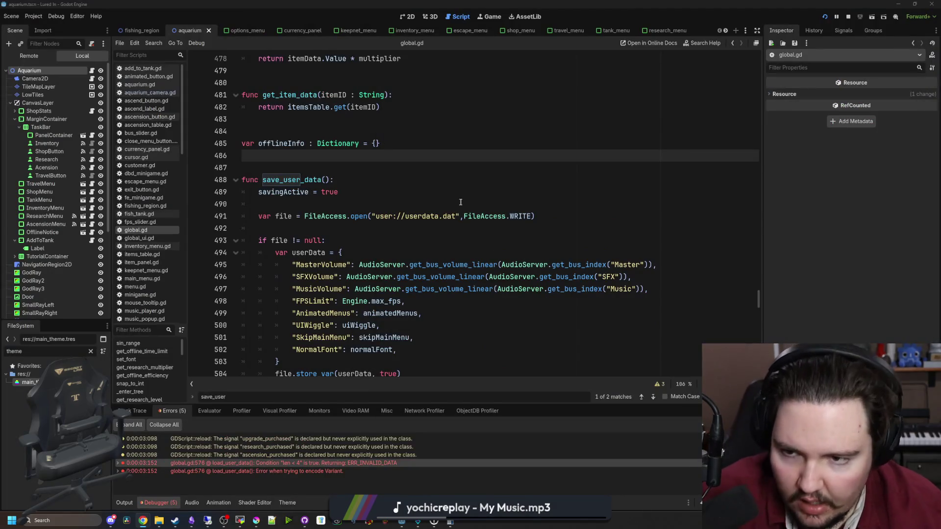
# Step: Add a func _notification(what) above _process in global.gd
pyautogui.scroll(8, 395, 199)
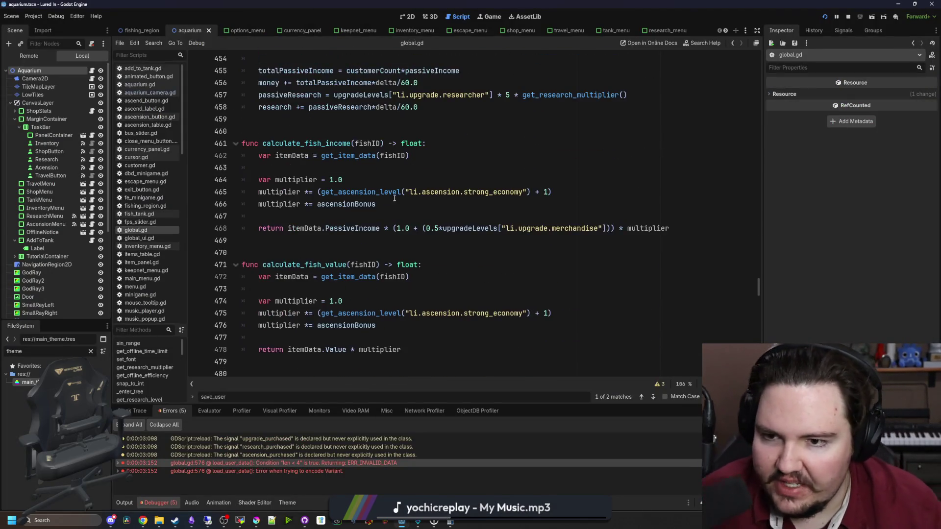
pyautogui.scroll(15, 394, 198)
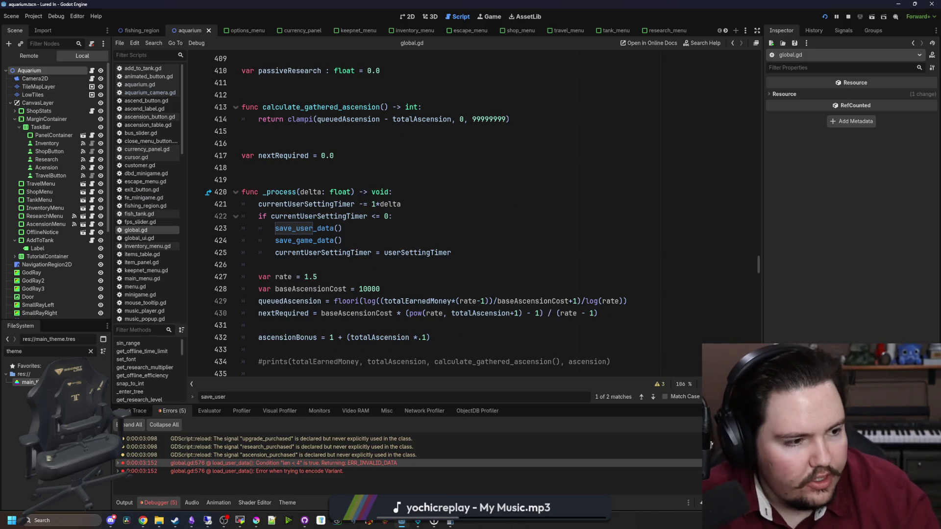
pyautogui.scroll(3, 693, 273)
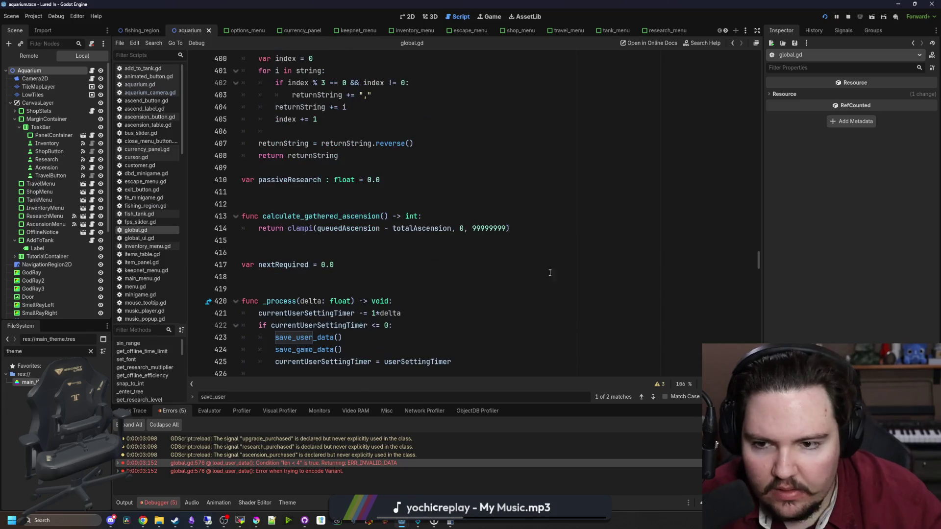
pyautogui.click(693, 274)
pyautogui.click(637, 301)
pyautogui.scroll(-2, 490, 245)
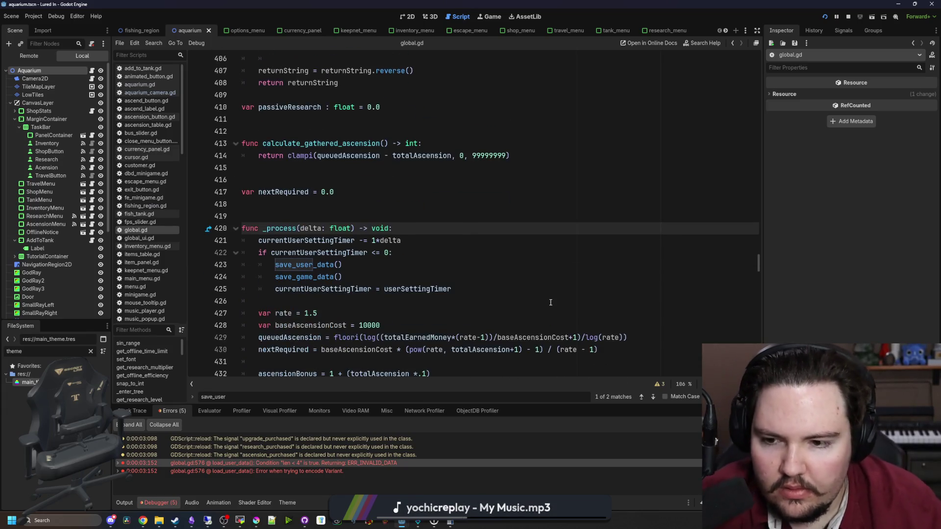
pyautogui.click(441, 277)
pyautogui.click(329, 203)
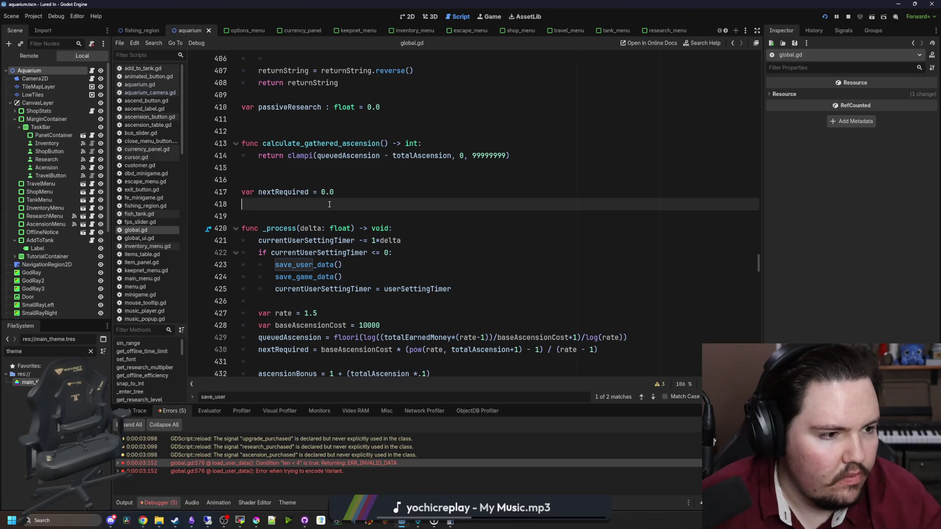
pyautogui.press('Return')
pyautogui.press('Return')
pyautogui.press('Up')
pyautogui.write('func _noti')
pyautogui.press('Return')
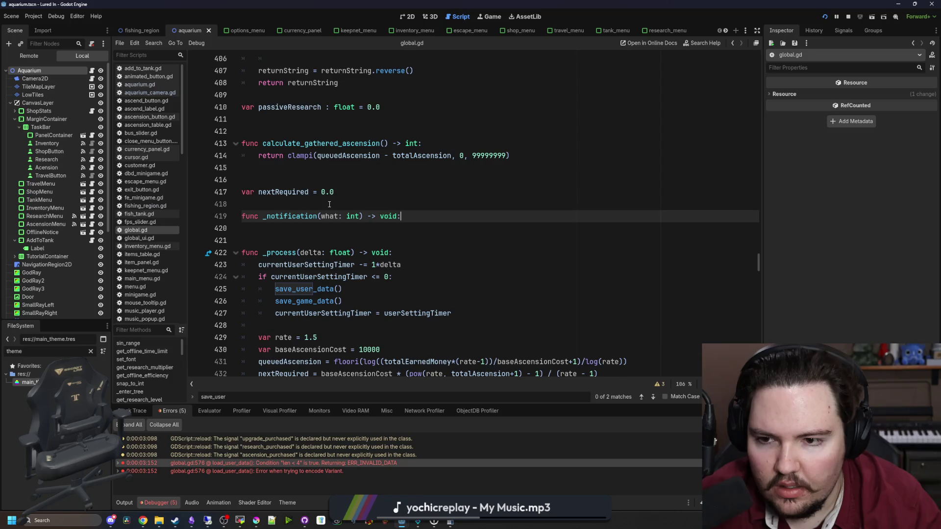
pyautogui.press('Return')
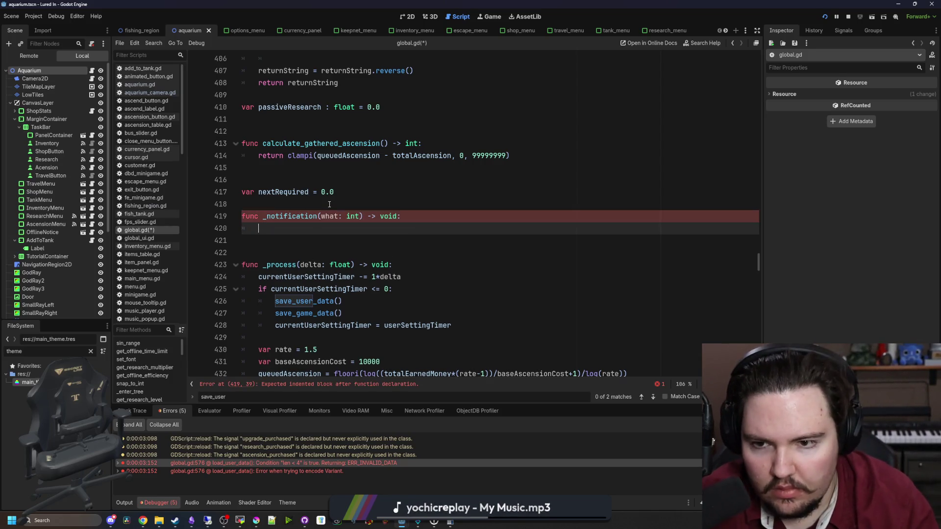
pyautogui.write('f')
# Step: Write 'if what == NOTIFICATION_WM_CLOSE_REQUEST:' in the _notification body
pyautogui.press('BackSpace')
pyautogui.press('BackSpace')
pyautogui.write('if what == ')
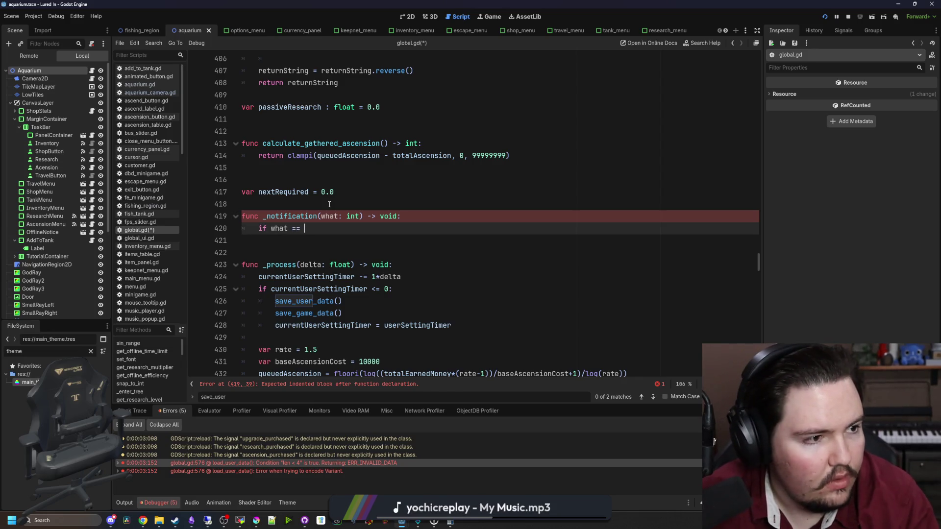
pyautogui.write('NOTIFICATION.')
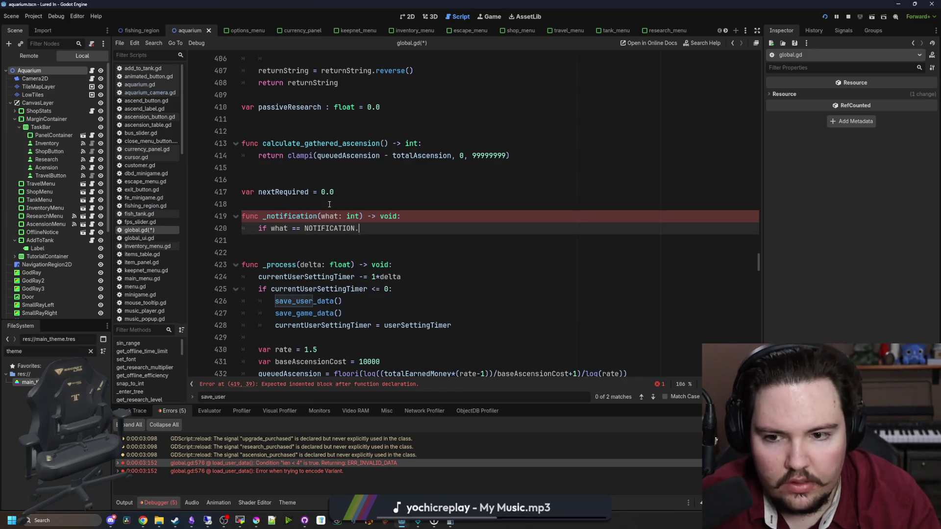
pyautogui.press('BackSpace')
pyautogui.write('_WM')
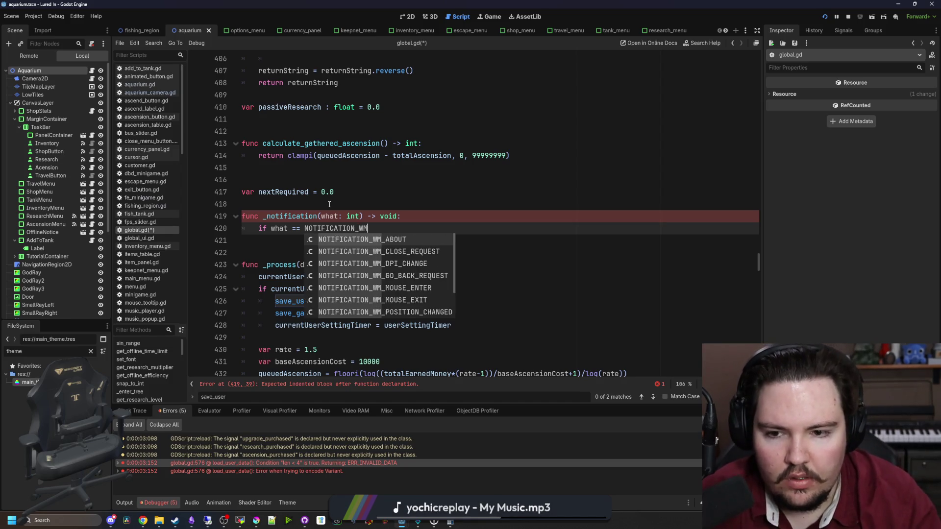
pyautogui.press('Return')
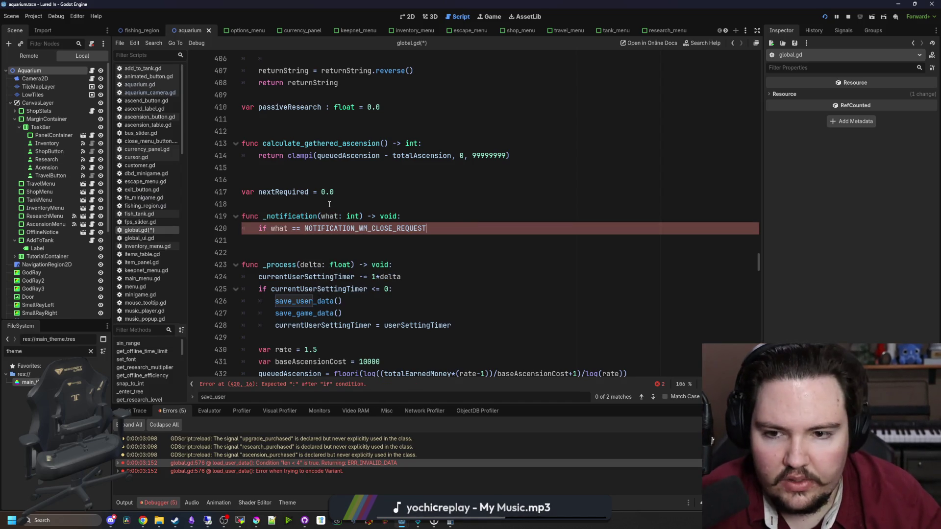
pyautogui.write(':')
pyautogui.press('Return')
# Step: Paste get_tree().set_auto_accept_quit(false) at the start of _ready()
pyautogui.hotkey('alt', 'Tab')
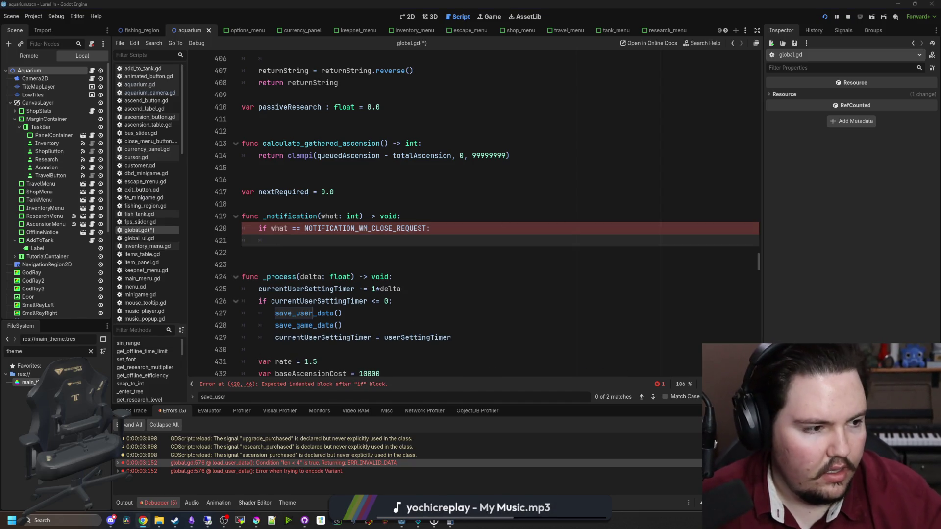
pyautogui.scroll(1, 577, 216)
pyautogui.click(577, 216)
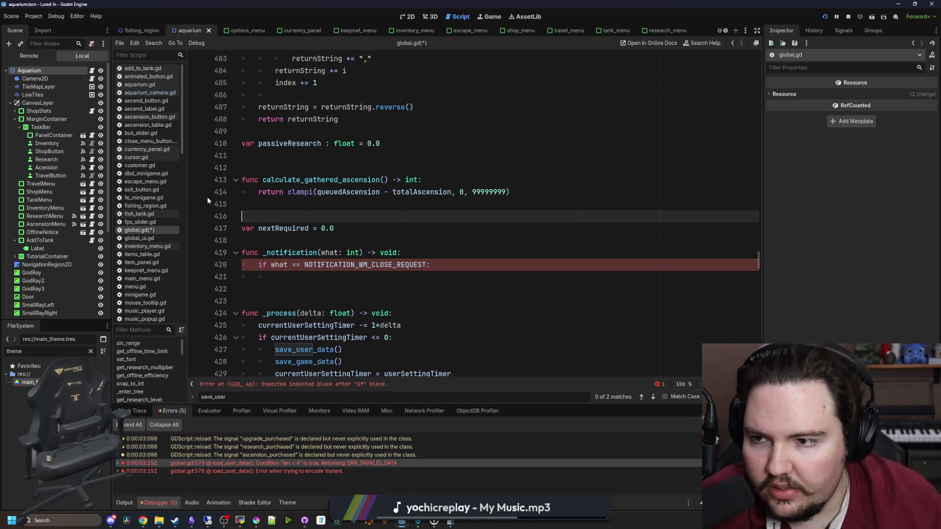
pyautogui.click(360, 241)
pyautogui.hotkey('ctrl', 'f')
pyautogui.write('_ready')
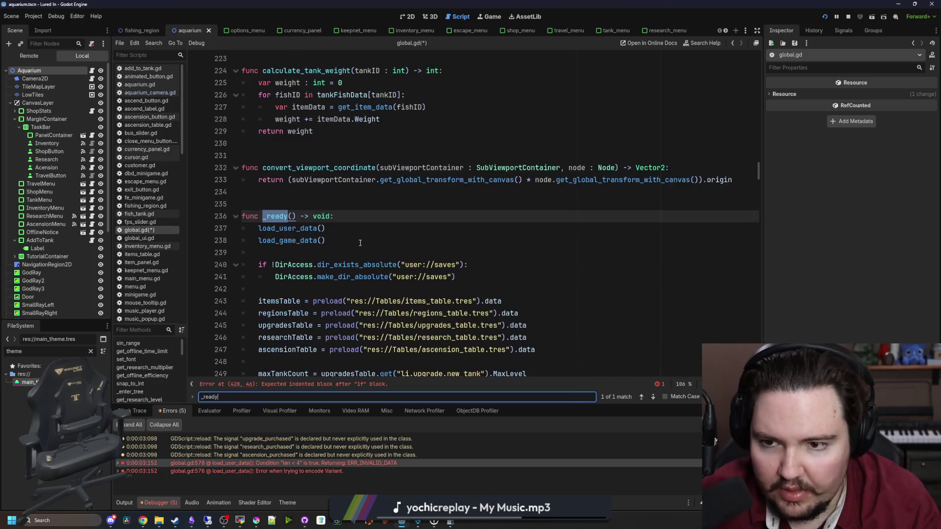
pyautogui.click(354, 219)
pyautogui.press('Return')
pyautogui.hotkey('ctrl', 'v')
pyautogui.press('Return')
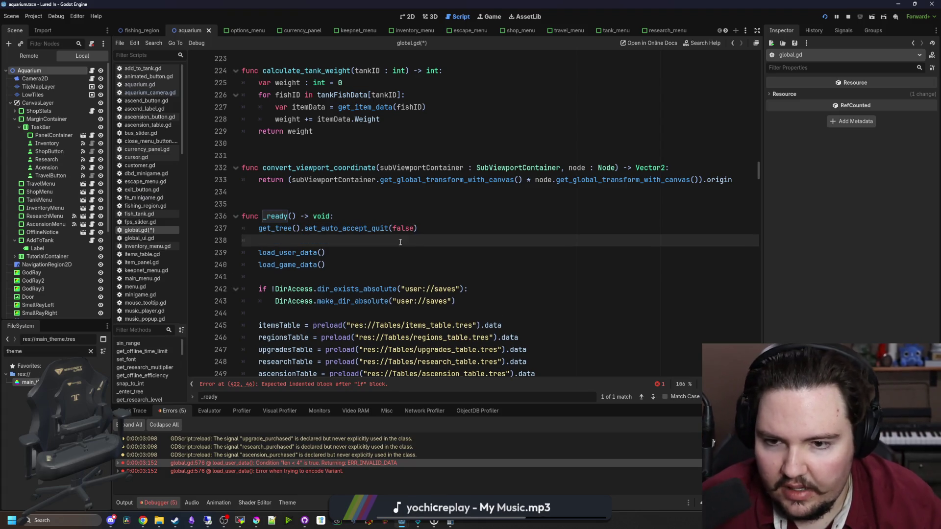
# Step: Put pass in the close-request if body and save
pyautogui.click(358, 383)
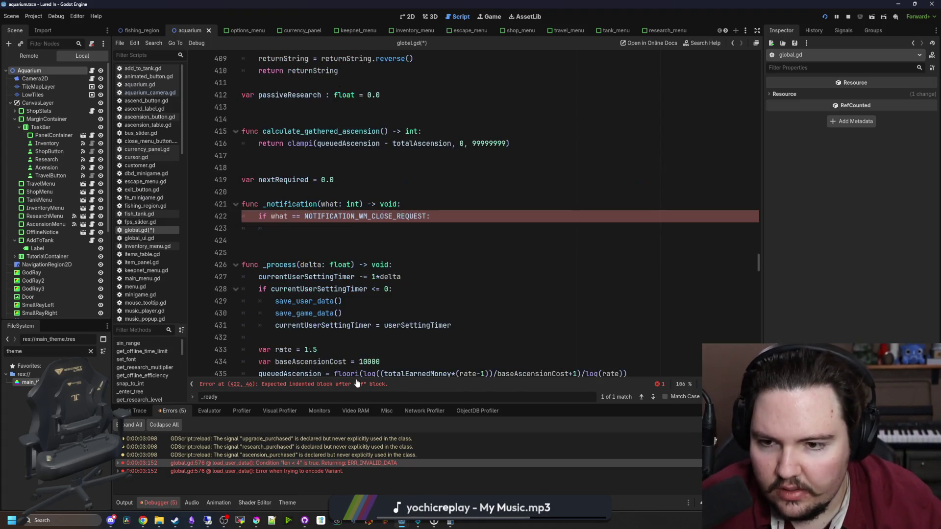
pyautogui.click(433, 224)
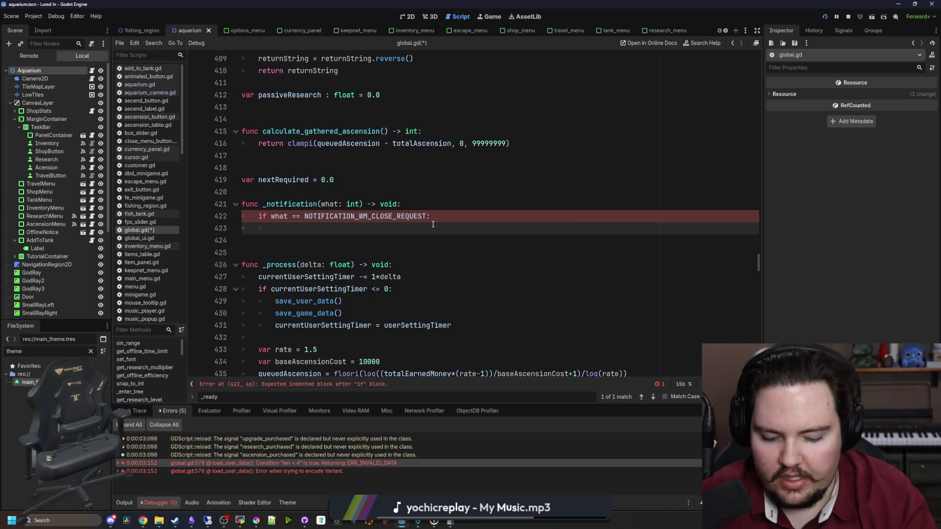
pyautogui.write('pass')
pyautogui.click(407, 198)
pyautogui.hotkey('ctrl', 's')
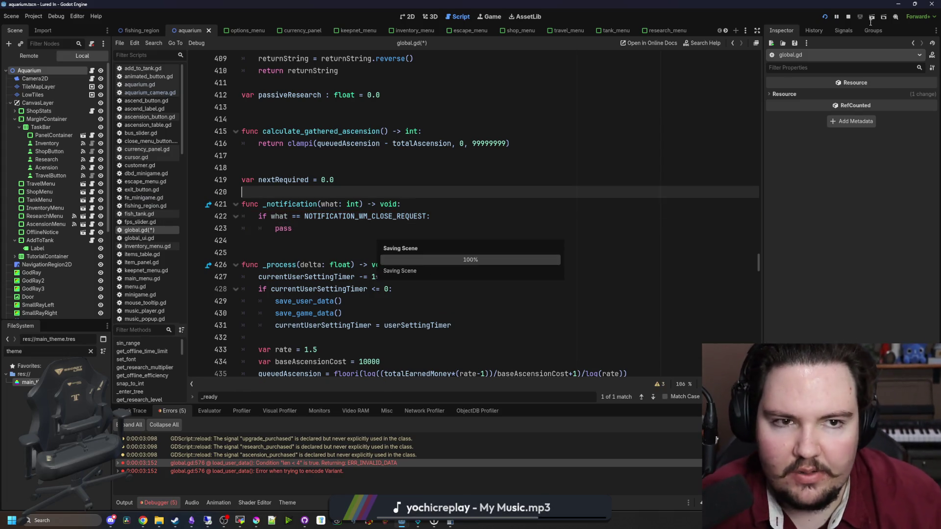
# Step: Test-run the project and try quitting from its menu, then stop the game
pyautogui.click(825, 17)
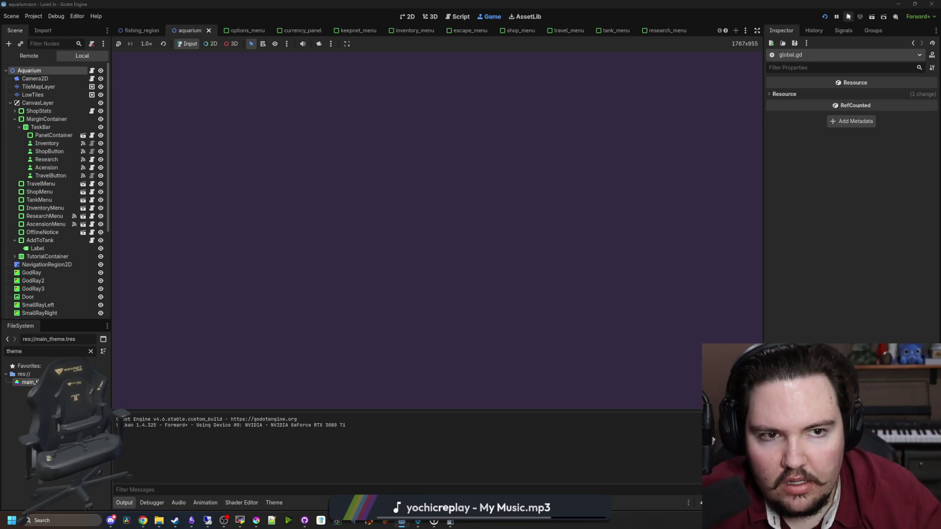
pyautogui.click(206, 319)
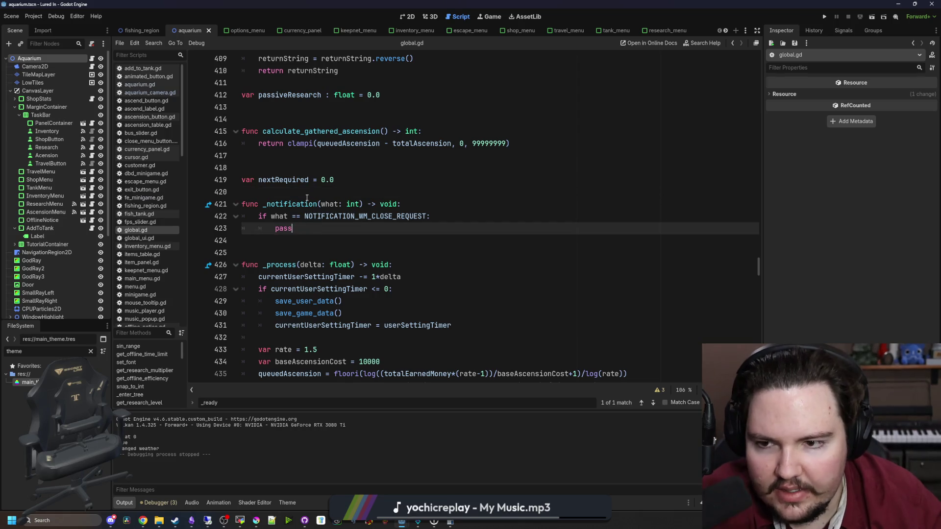
pyautogui.click(332, 227)
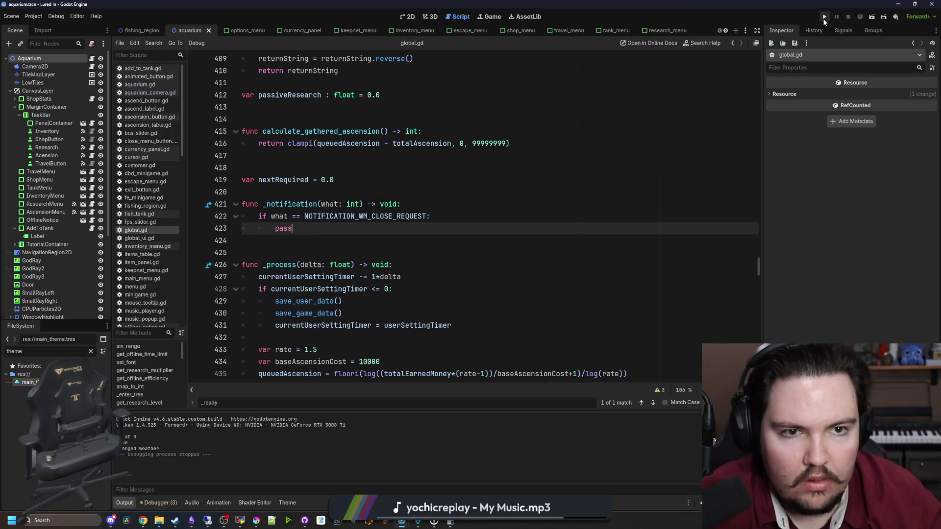
pyautogui.click(824, 18)
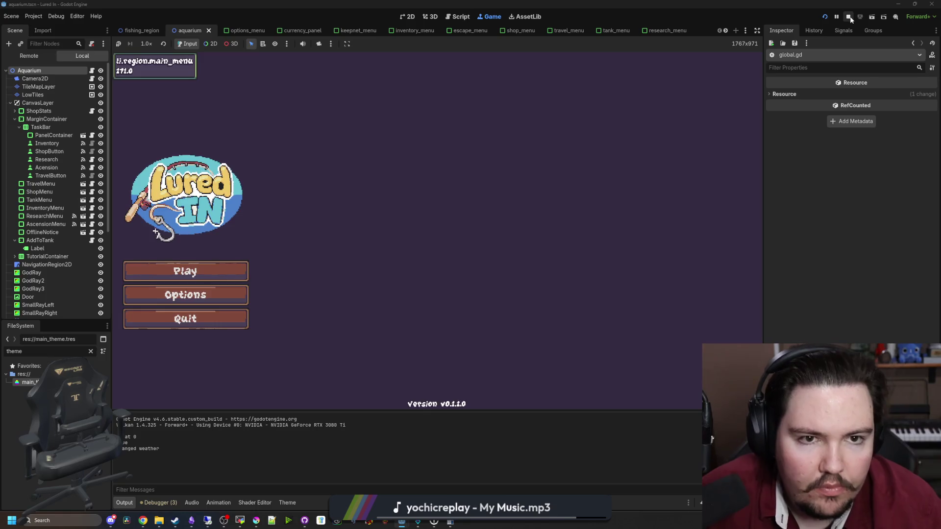
pyautogui.click(848, 17)
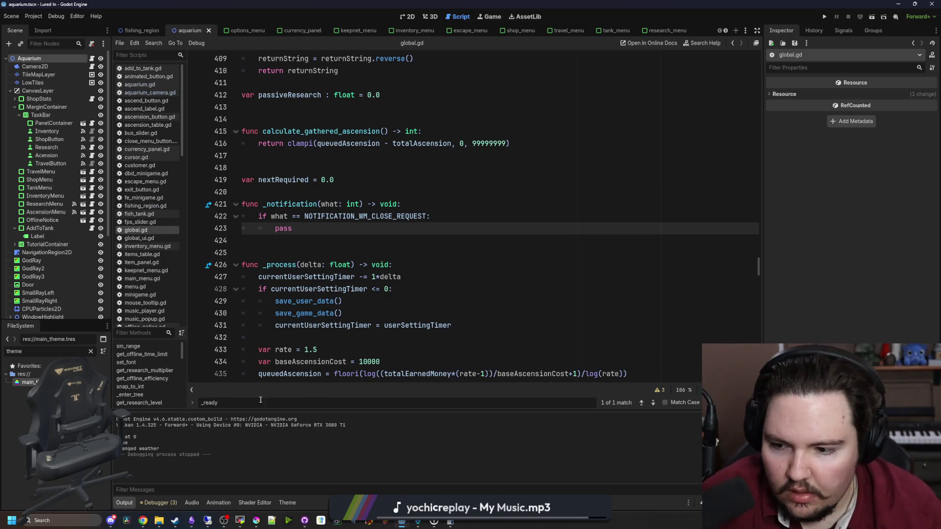
# Step: Replace pass with print("hjaaaaaa"), test-run it, and open the NOTIFICATION_WM_CLOSE_REQUEST docs
pyautogui.doubleClick(274, 229)
pyautogui.write('pr')
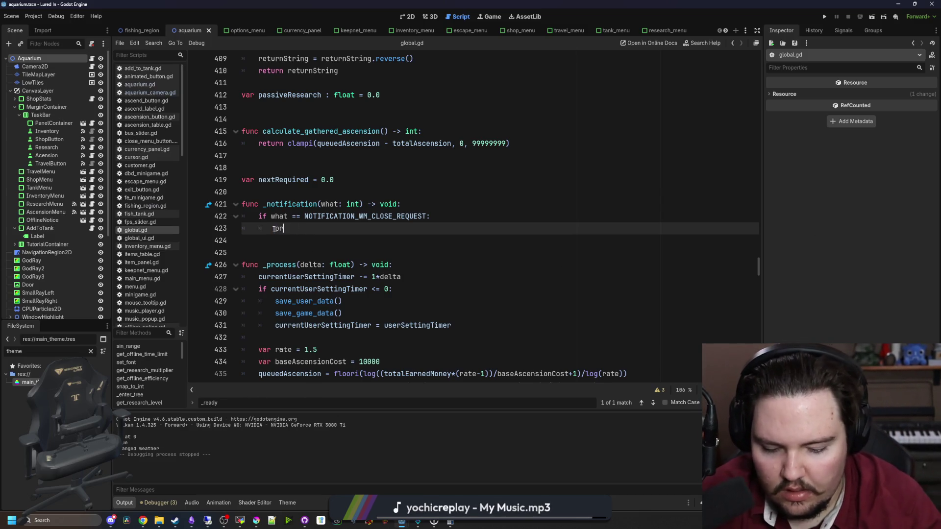
pyautogui.write('int("hjaaaaaa')
pyautogui.click(825, 17)
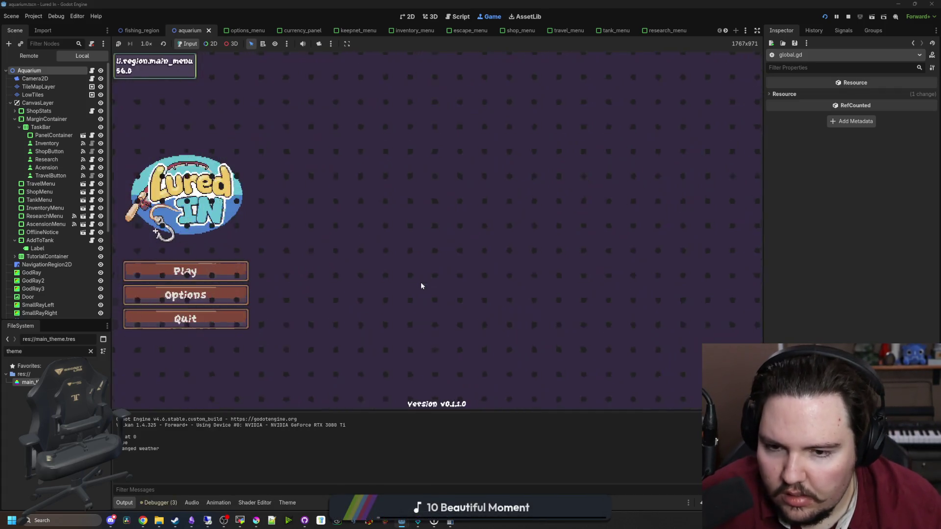
pyautogui.click(208, 316)
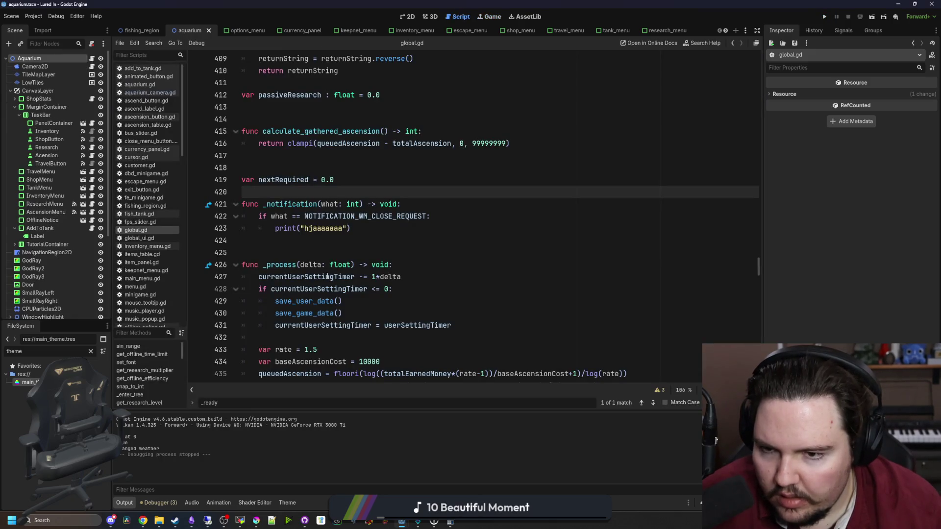
pyautogui.click(343, 253)
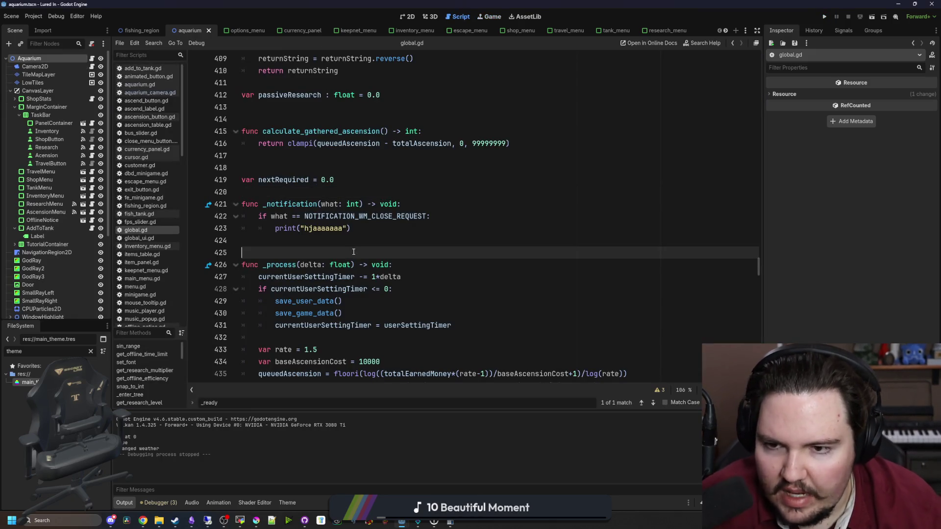
pyautogui.keyDown('ctrl'); pyautogui.click(364, 218); pyautogui.keyUp('ctrl')
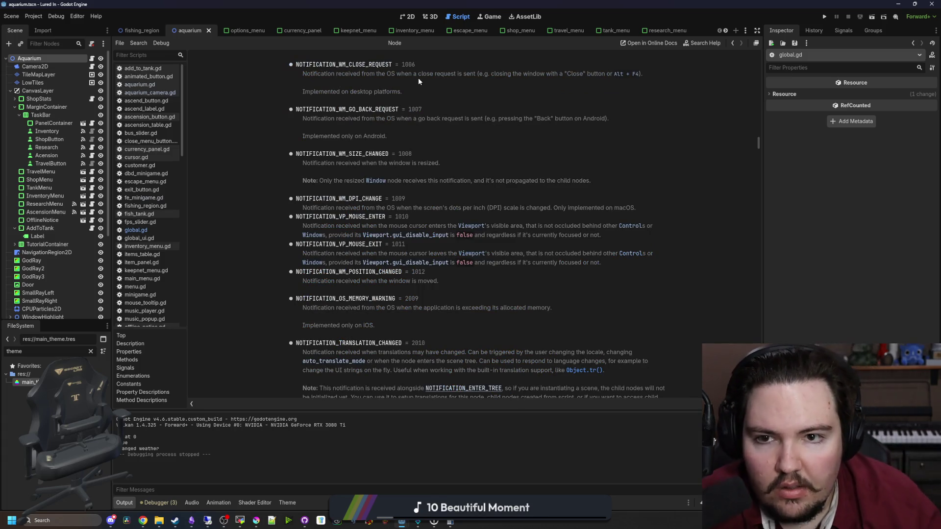
# Step: Review the close-request description in the Node docs and search the page for 'exit'
pyautogui.moveTo(423, 76); pyautogui.dragTo(591, 76)
pyautogui.click(592, 76)
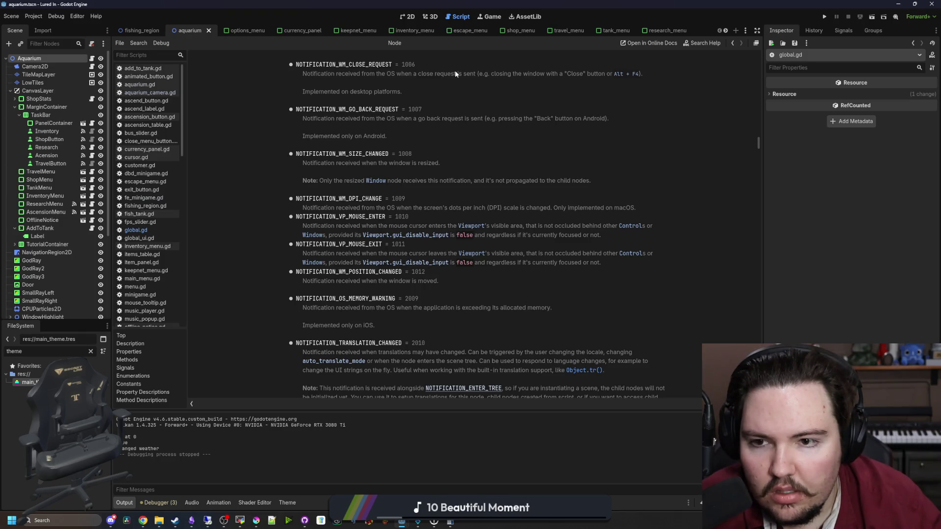
pyautogui.scroll(3, 462, 132)
pyautogui.scroll(3, 496, 133)
pyautogui.hotkey('ctrl', 'f')
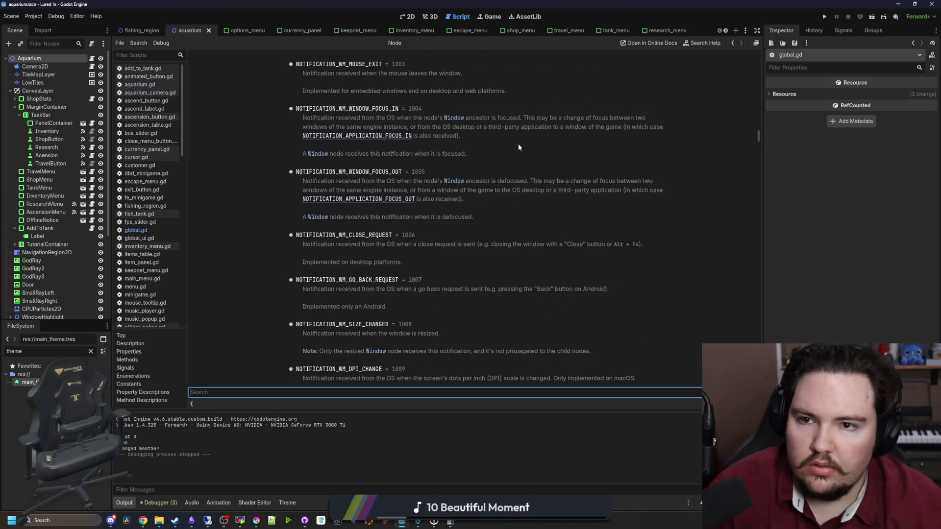
pyautogui.write('exit')
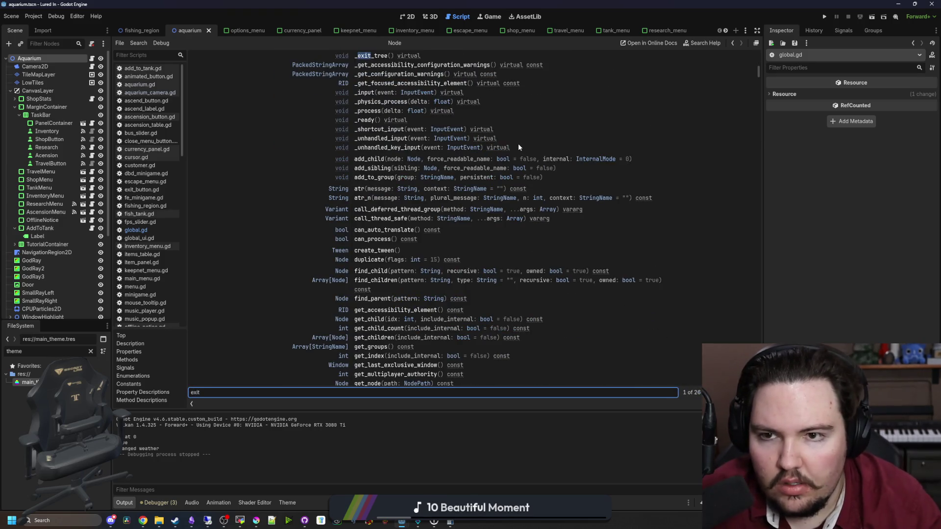
pyautogui.press('Return')
pyautogui.press('Return')
pyautogui.press('Return')
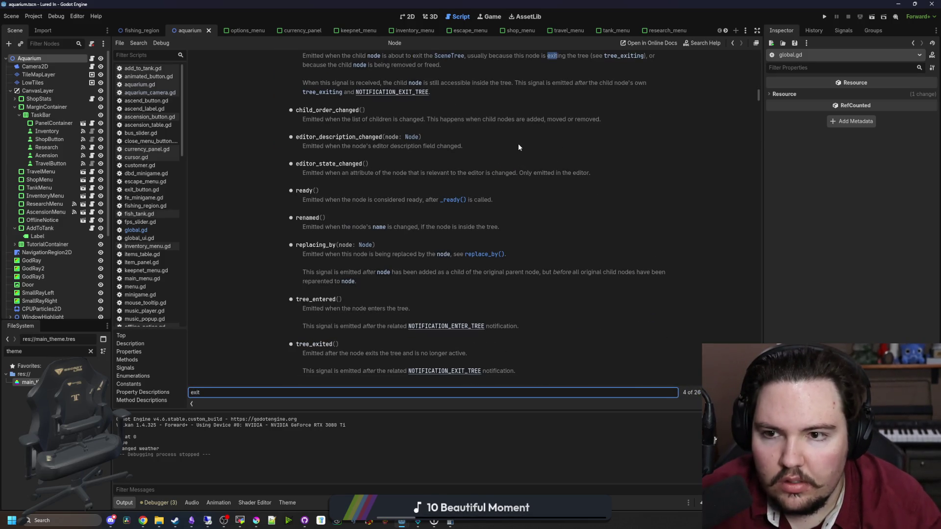
# Step: Search the Node help page for 'close' and cycle through matches to NOTIFICATION_WM_CLOSE_REQUEST
pyautogui.press('BackSpace')
pyautogui.press('BackSpace')
pyautogui.press('BackSpace')
pyautogui.write('close')
pyautogui.press('Return')
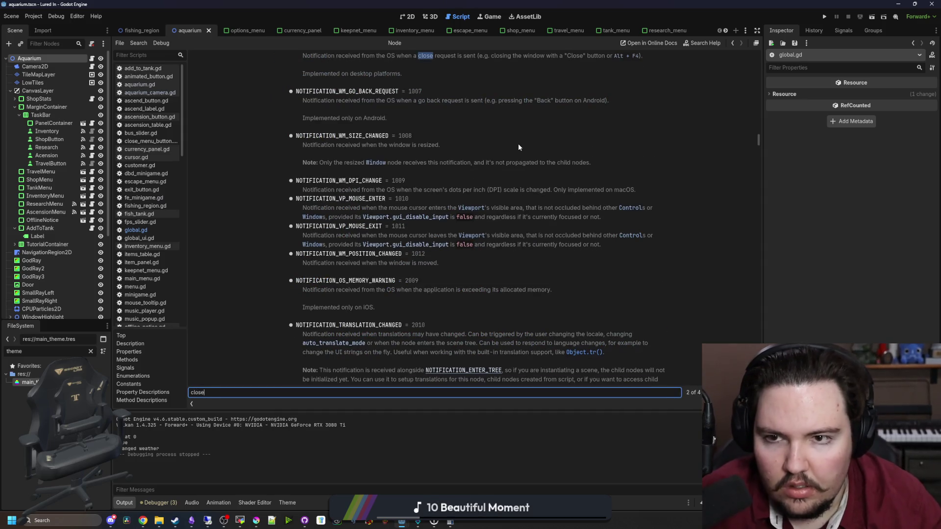
pyautogui.press('Return')
pyautogui.press('Return')
pyautogui.press('Return')
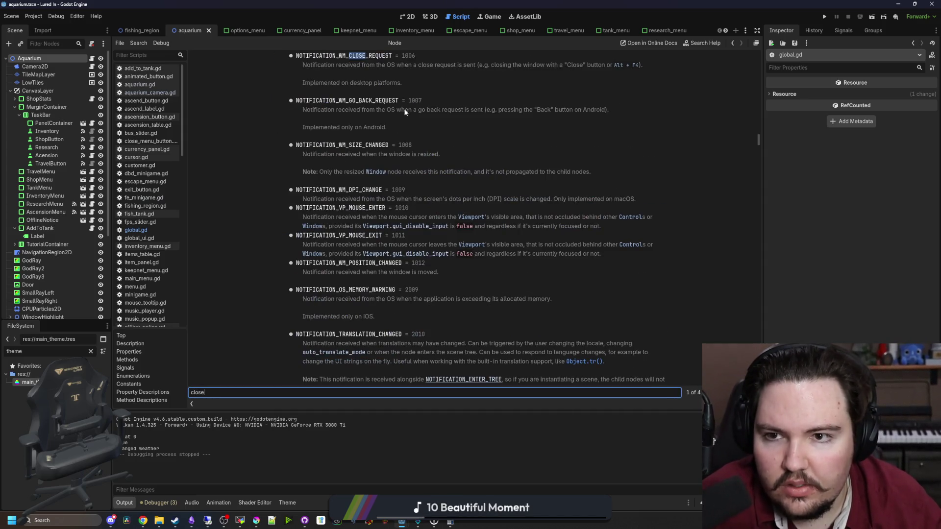
pyautogui.press('Return')
pyautogui.press('Return')
pyautogui.press('Return')
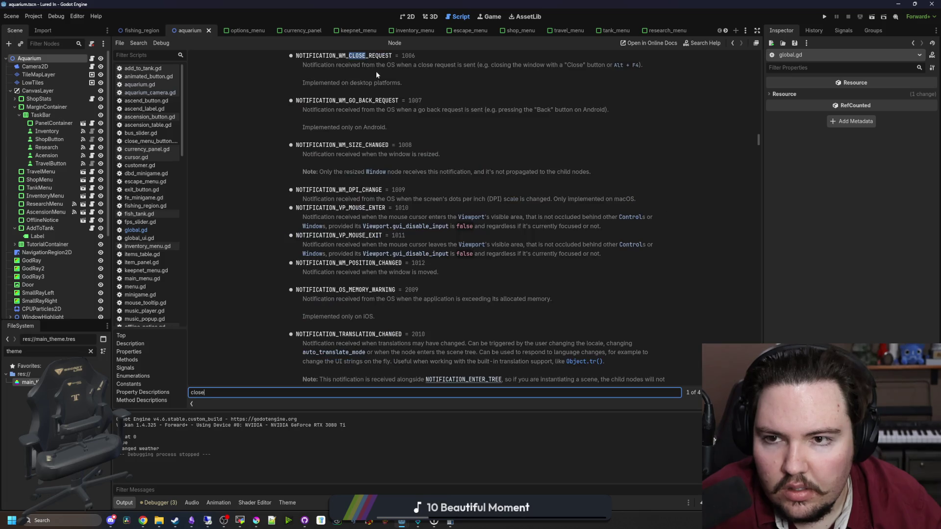
# Step: Leave the Node help page and return to the global.gd script
pyautogui.hotkey('alt', 'Left')
pyautogui.click(384, 233)
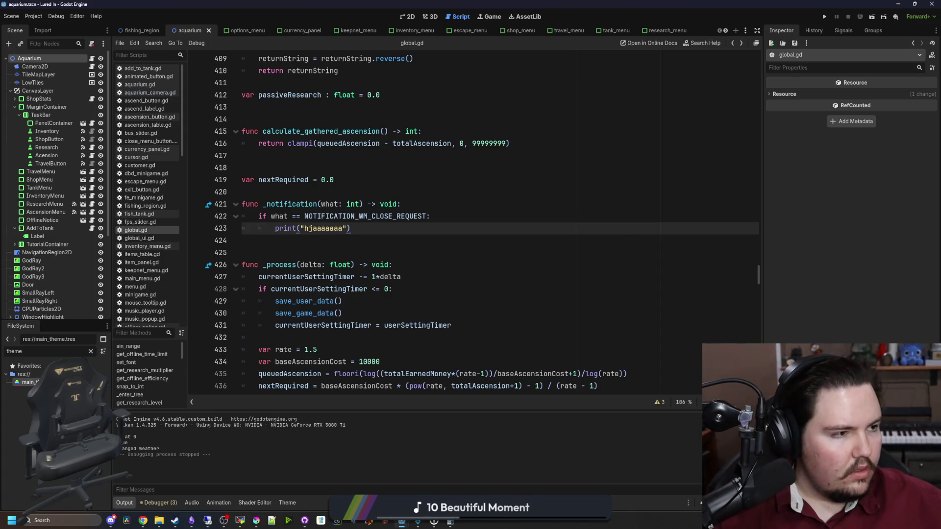
pyautogui.hotkey('alt', 'Tab')
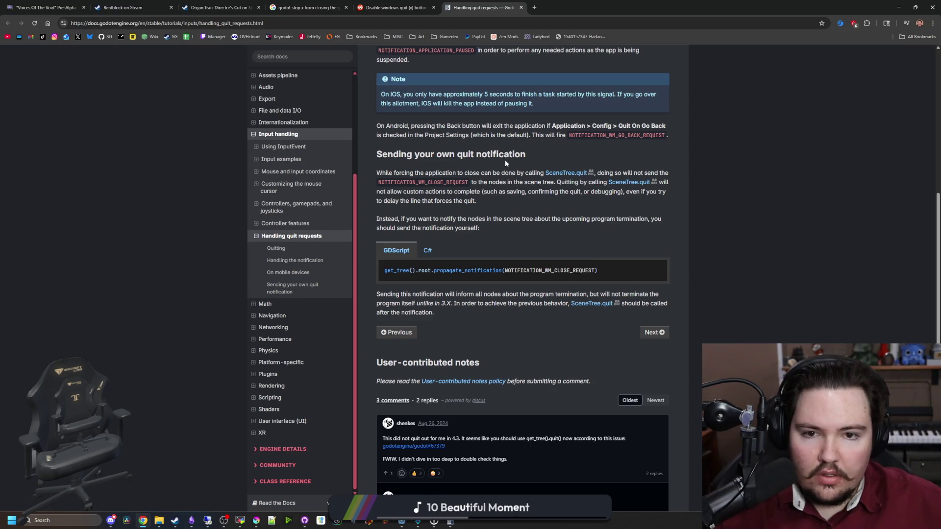
pyautogui.moveTo(403, 181)
pyautogui.mouseDown()
pyautogui.moveTo(515, 174)
pyautogui.moveTo(591, 184)
pyautogui.mouseUp()
pyautogui.click(591, 184)
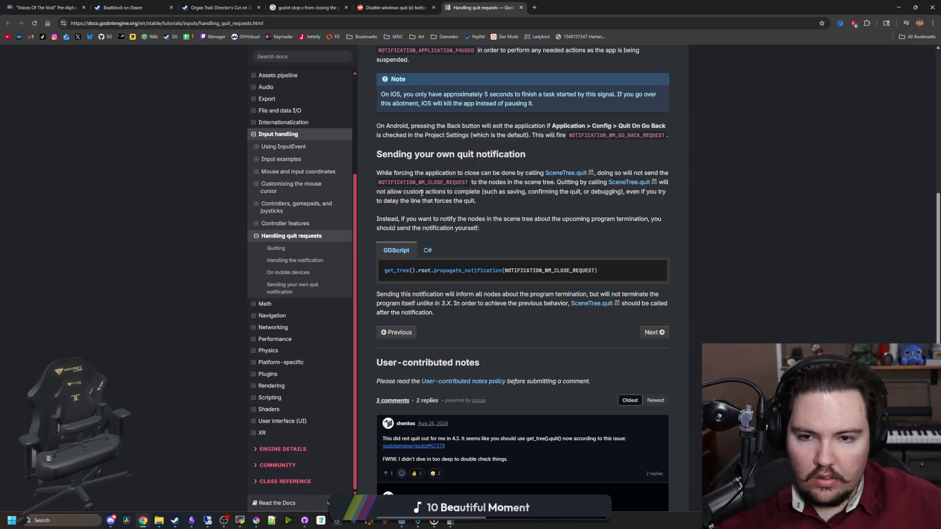
pyautogui.moveTo(420, 193); pyautogui.dragTo(593, 193)
pyautogui.click(564, 194)
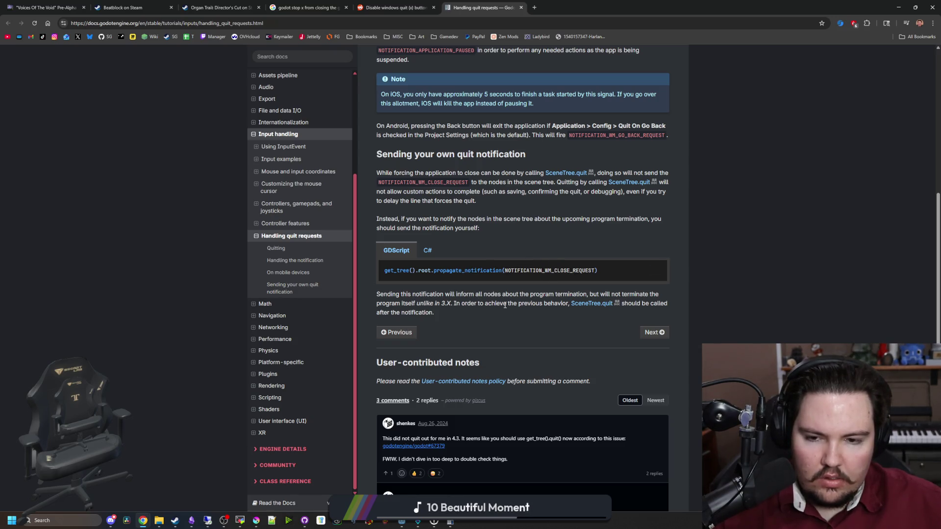
pyautogui.moveTo(456, 304); pyautogui.dragTo(538, 305)
pyautogui.click(538, 304)
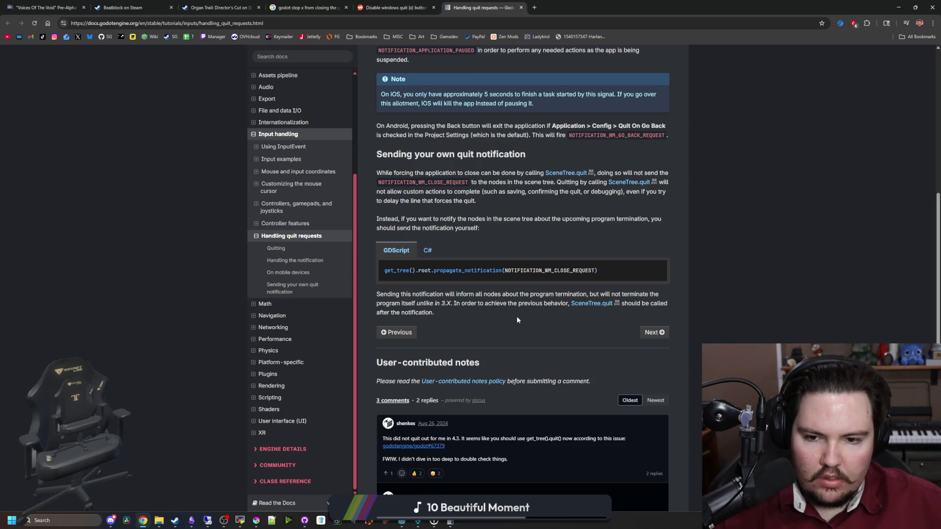
pyautogui.moveTo(604, 271); pyautogui.dragTo(370, 279)
pyautogui.hotkey('alt', 'Tab')
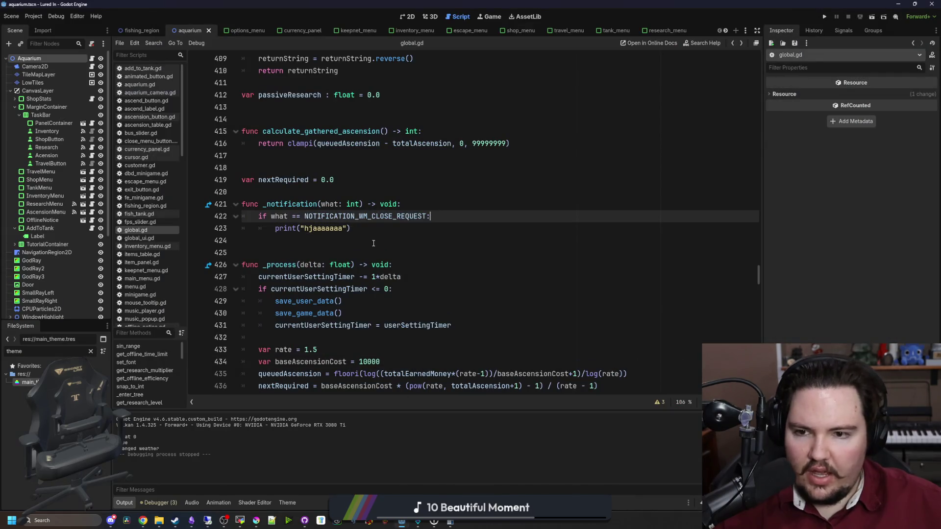
# Step: Search all project files for 'quit' and open the escape_menu.gd match
pyautogui.hotkey('ctrl', 'shift', 'f')
pyautogui.write('quit')
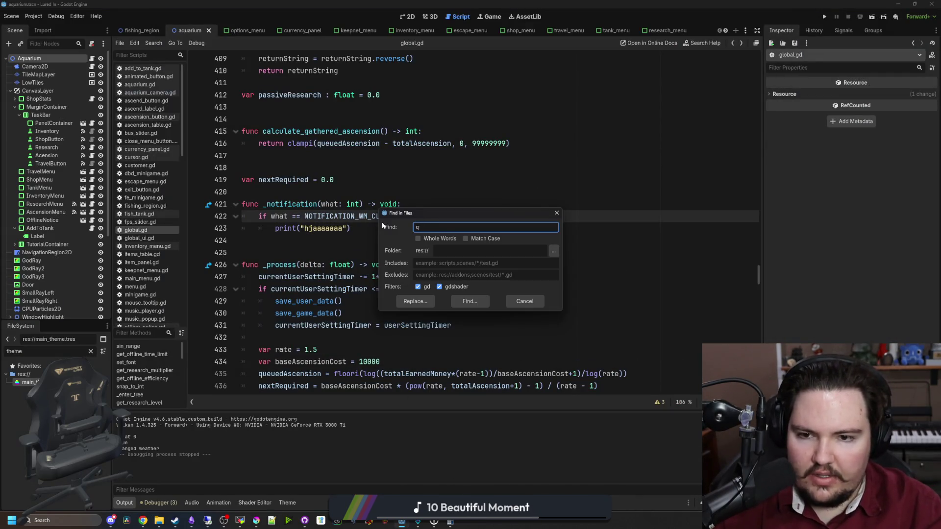
pyautogui.press('Return')
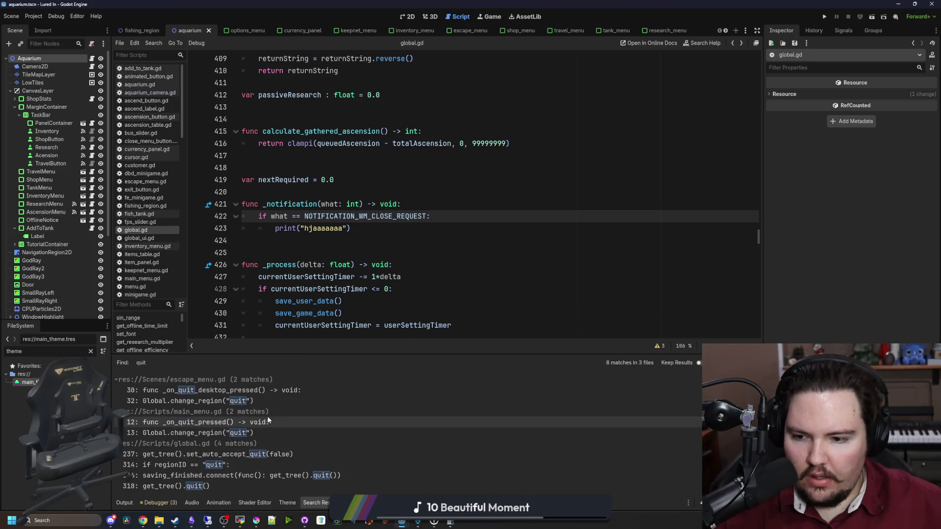
pyautogui.click(254, 391)
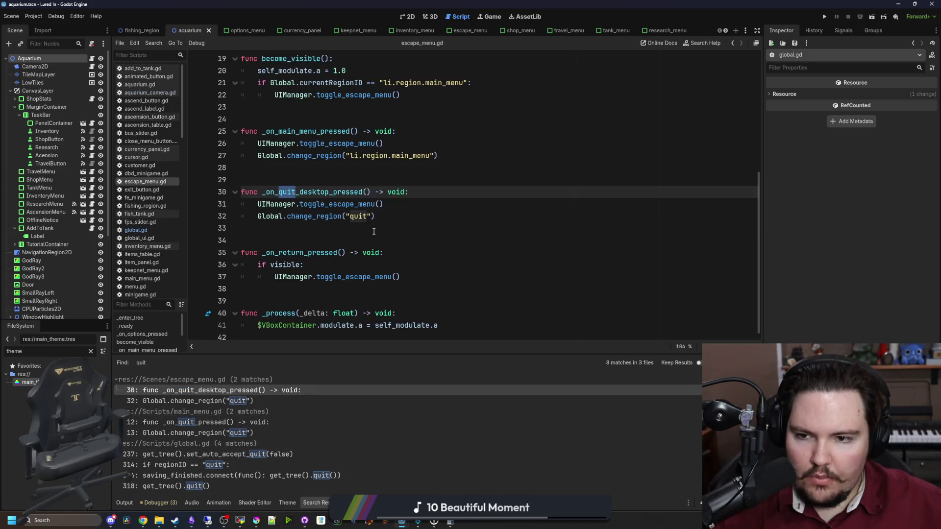
# Step: Inspect change_region's quit branch and savingActive check, peeking at the saving_finished signal declaration
pyautogui.keyDown('ctrl'); pyautogui.click(316, 217); pyautogui.keyUp('ctrl')
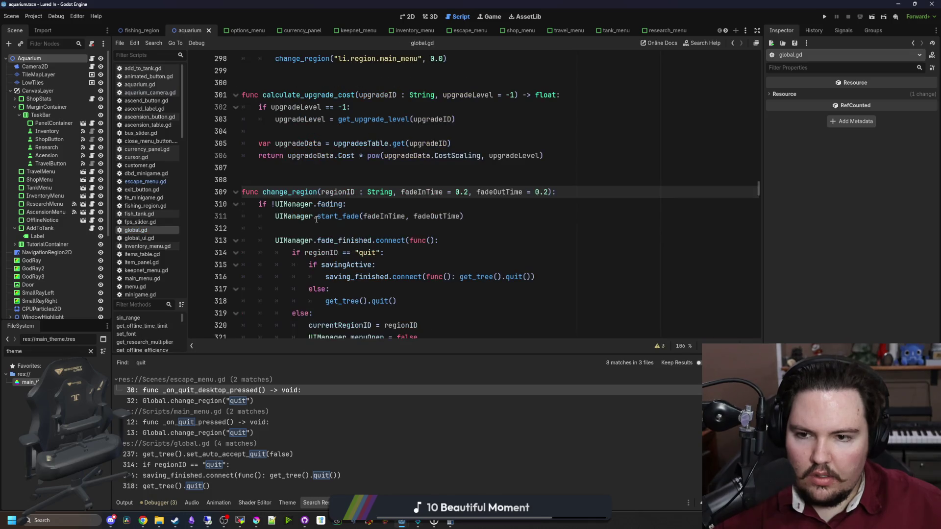
pyautogui.scroll(-2, 338, 215)
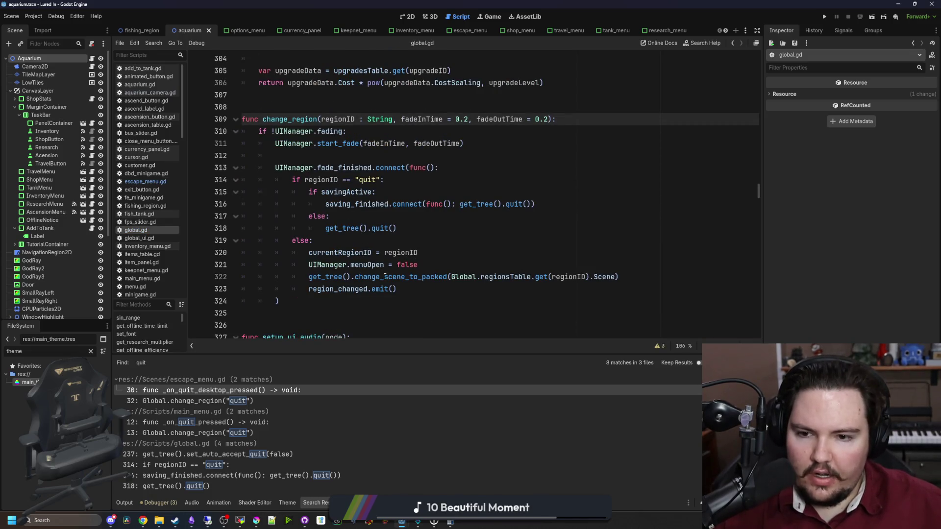
pyautogui.click(365, 219)
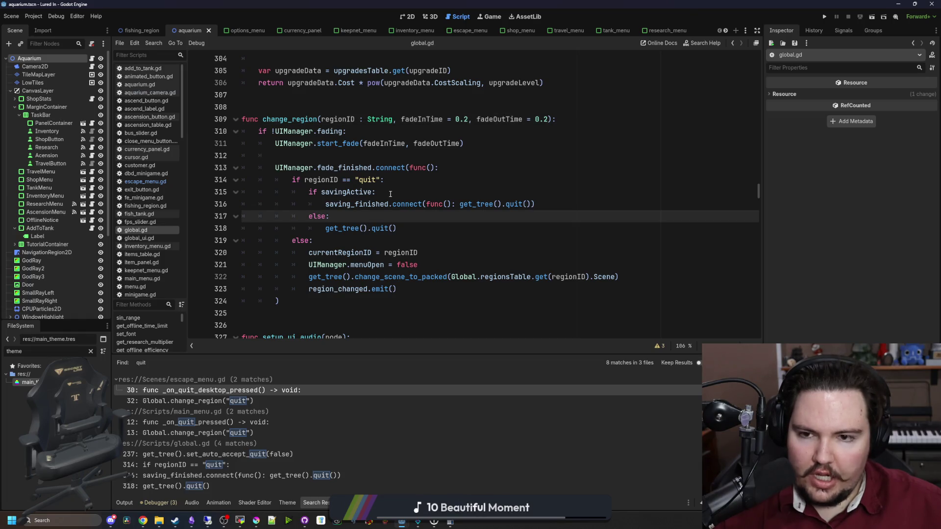
pyautogui.doubleClick(346, 192)
pyautogui.click(374, 221)
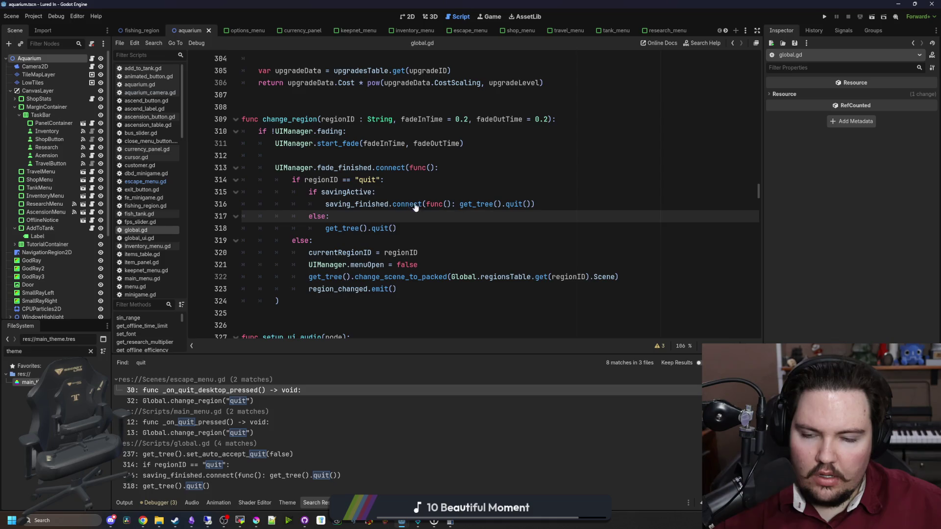
pyautogui.keyDown('ctrl'); pyautogui.click(352, 205); pyautogui.keyUp('ctrl')
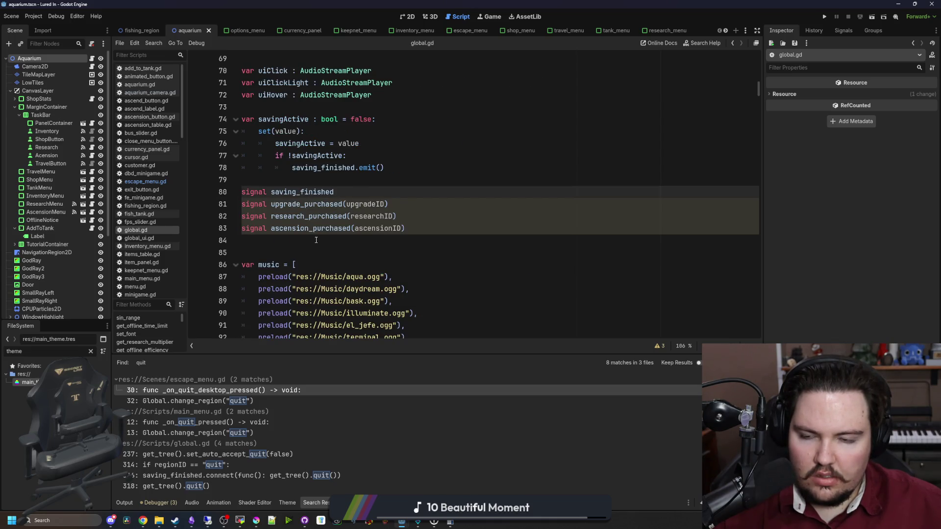
pyautogui.hotkey('alt', 'Left')
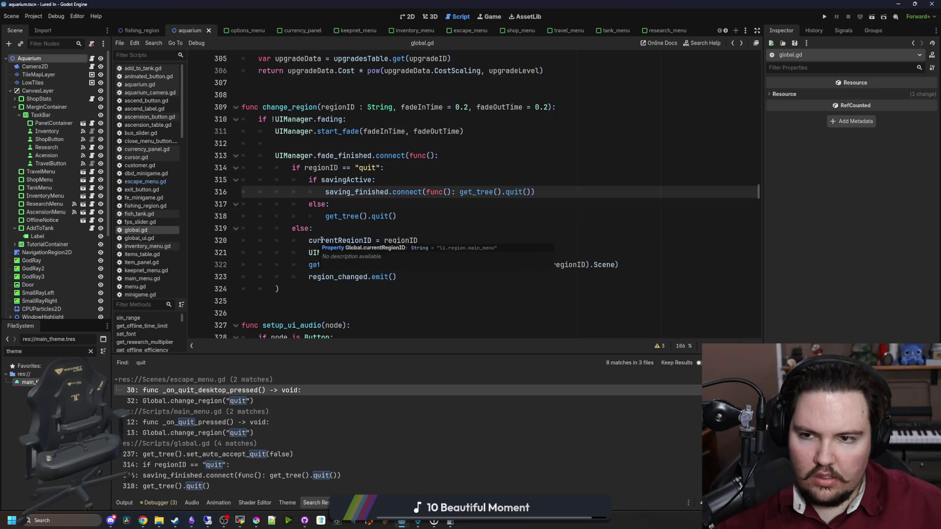
# Step: Jump to the saving_finished signal declaration in global.gd
pyautogui.keyDown('ctrl'); pyautogui.click(368, 193); pyautogui.keyUp('ctrl')
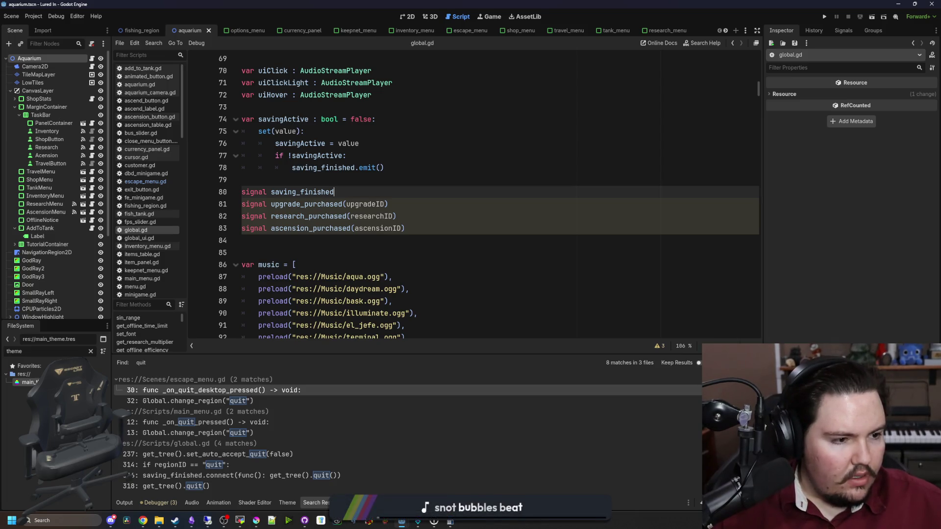
pyautogui.click(338, 256)
pyautogui.doubleClick(304, 191)
pyautogui.click(339, 190)
# Step: Find each saving_finished match in global.gd to see where it is emitted
pyautogui.hotkey('ctrl', 'f')
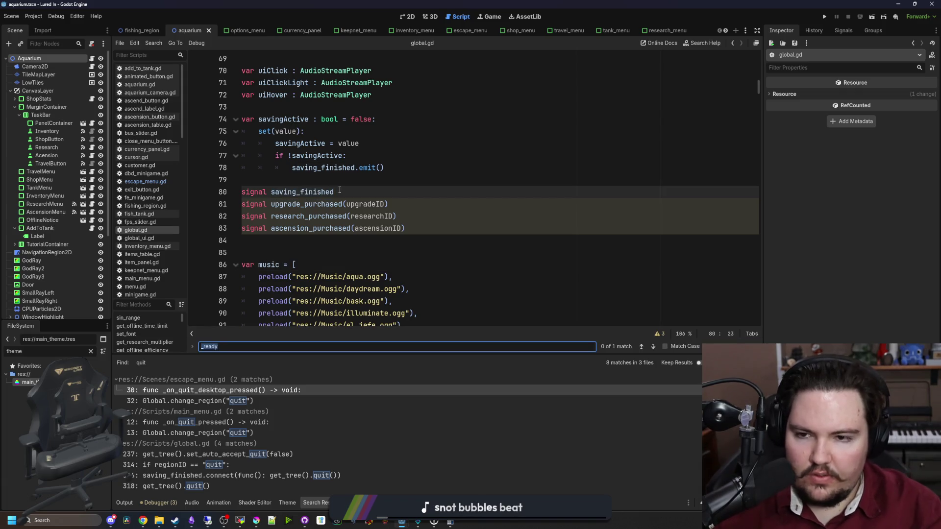
pyautogui.write('saving_finished')
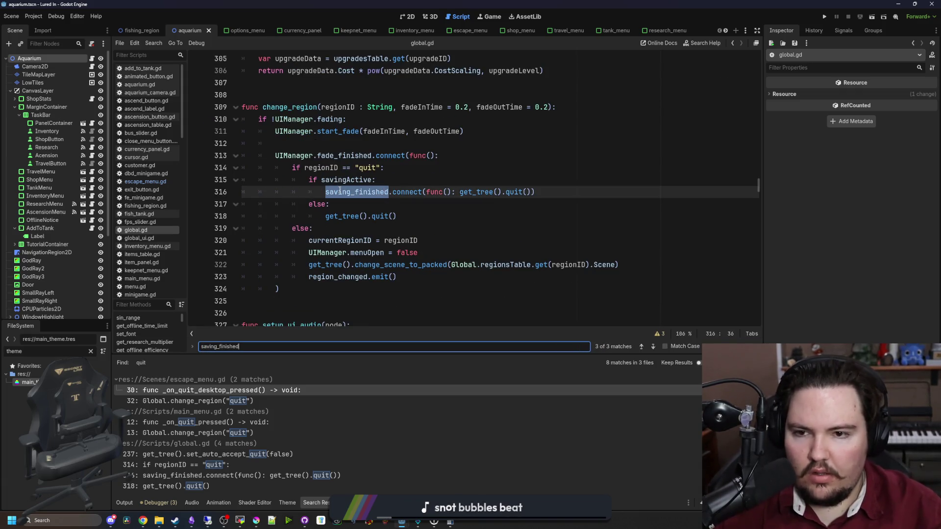
pyautogui.press('Return')
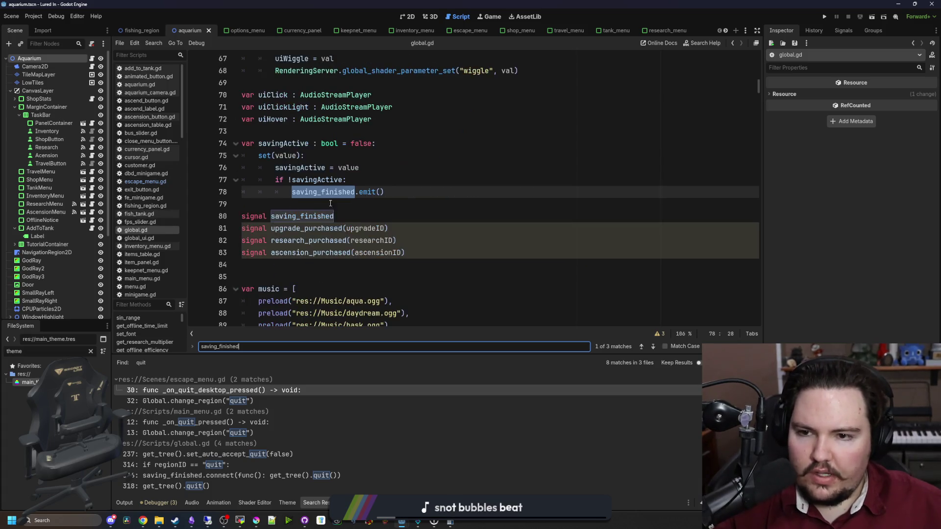
pyautogui.press('Return')
pyautogui.press('Return')
pyautogui.press('Return')
pyautogui.scroll(-2, 381, 195)
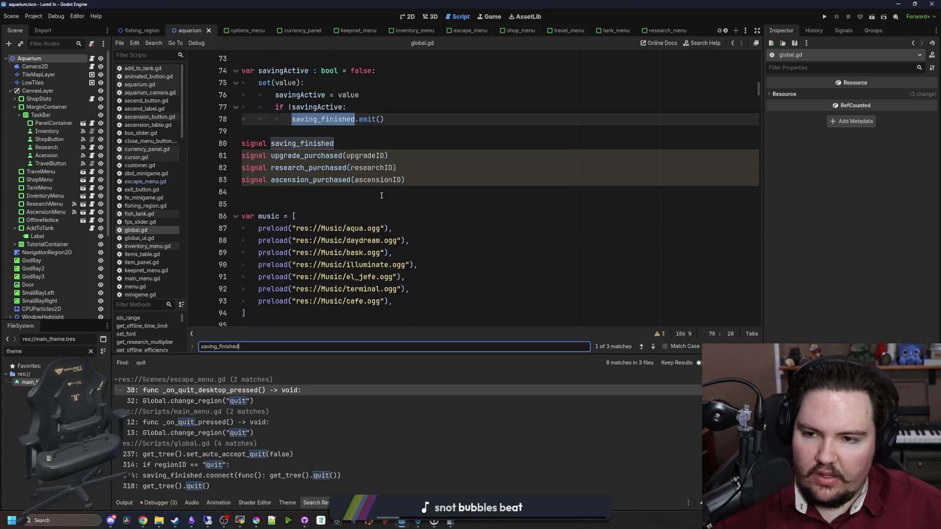
pyautogui.click(469, 217)
pyautogui.scroll(2, 406, 204)
pyautogui.click(360, 205)
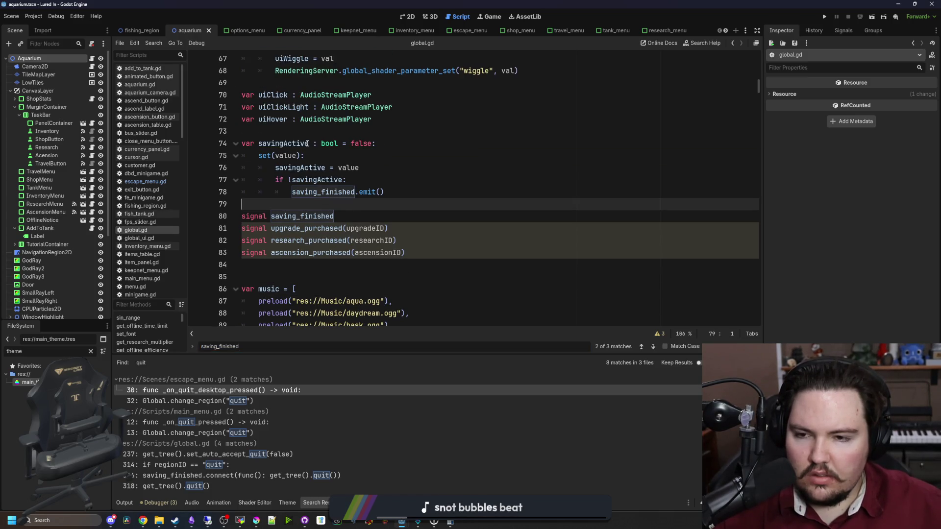
pyautogui.click(322, 182)
pyautogui.click(364, 208)
# Step: Locate the save_game_data function definition, then go back to its call in _process
pyautogui.hotkey('ctrl', 'f')
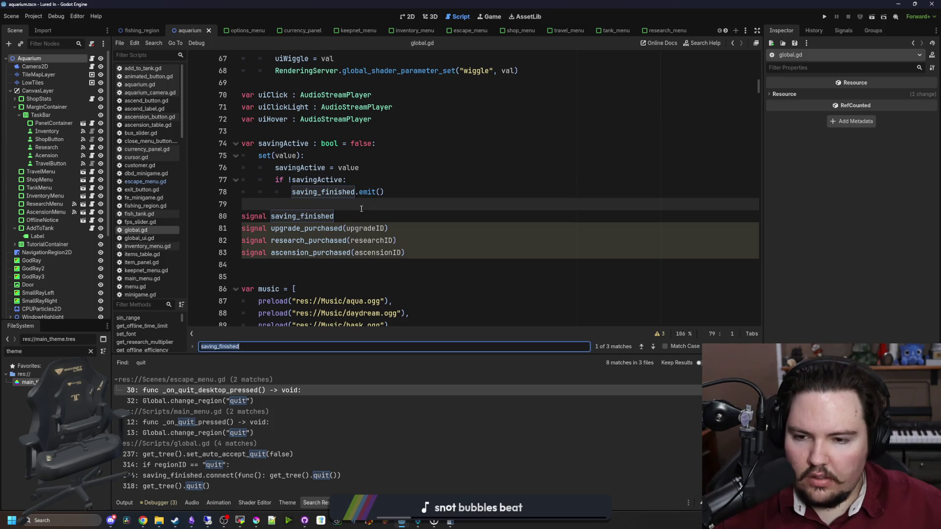
pyautogui.write('save_game')
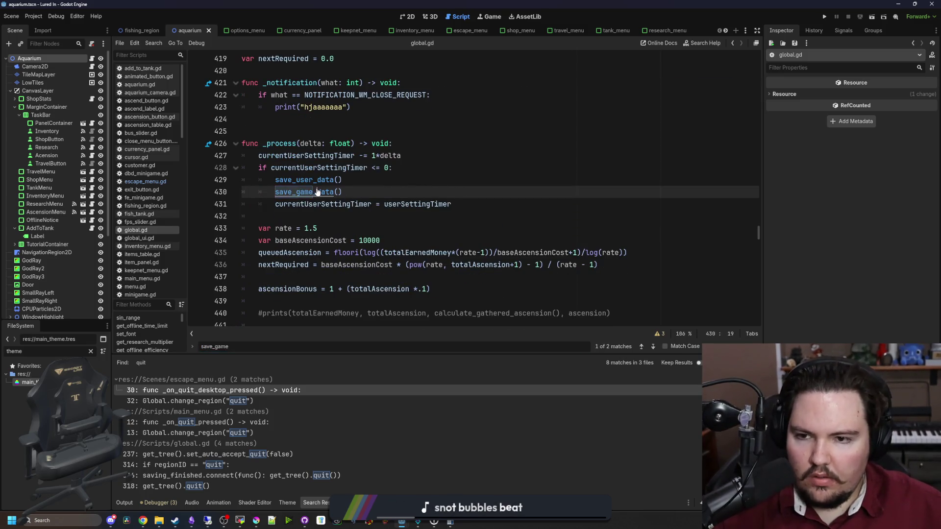
pyautogui.keyDown('ctrl'); pyautogui.click(317, 191); pyautogui.keyUp('ctrl')
pyautogui.scroll(-8, 363, 202)
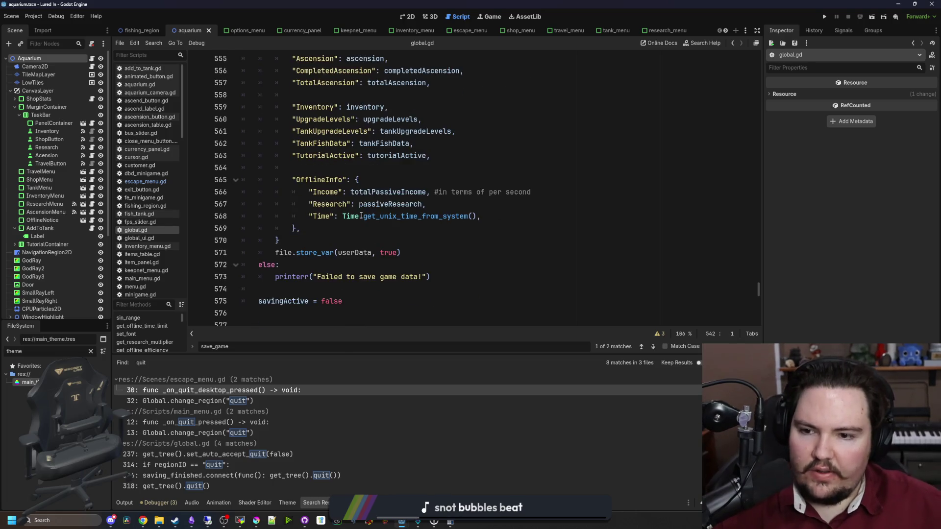
pyautogui.hotkey('alt', 'Left')
# Step: Search for 'close' to reach the close-request handler and select its placeholder print text
pyautogui.click(366, 230)
pyautogui.hotkey('ctrl', 'f')
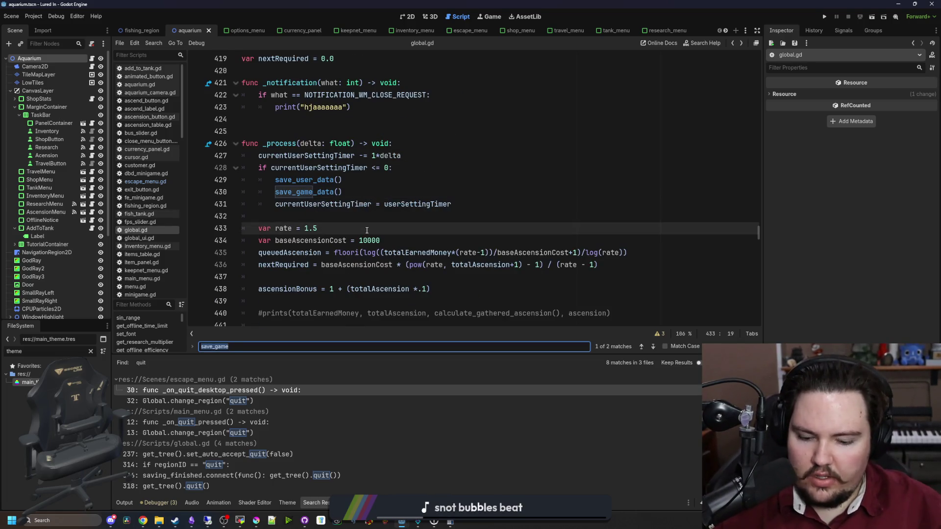
pyautogui.write('close')
pyautogui.moveTo(349, 204); pyautogui.dragTo(275, 205)
# Step: Edit the placeholder print, uncheck Embed Game on Next Play, and save the script
pyautogui.press('BackSpace')
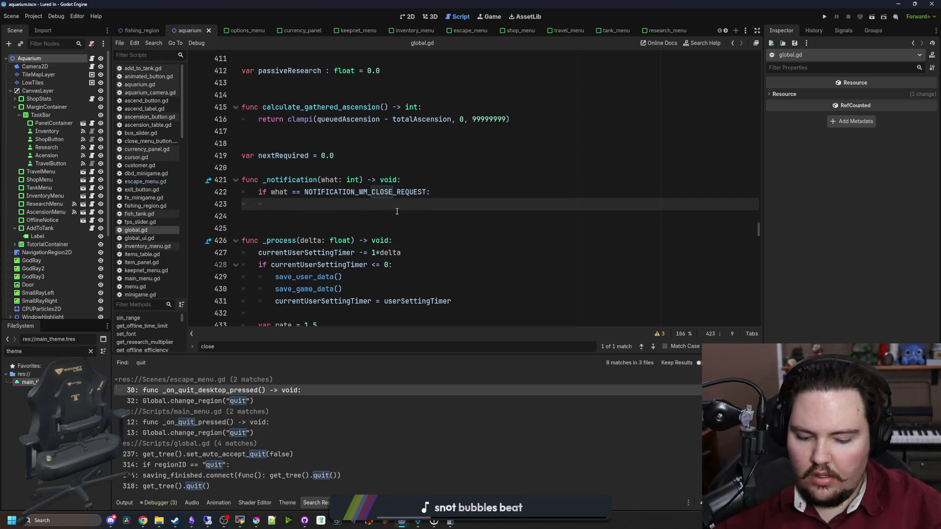
pyautogui.write('print("ha')
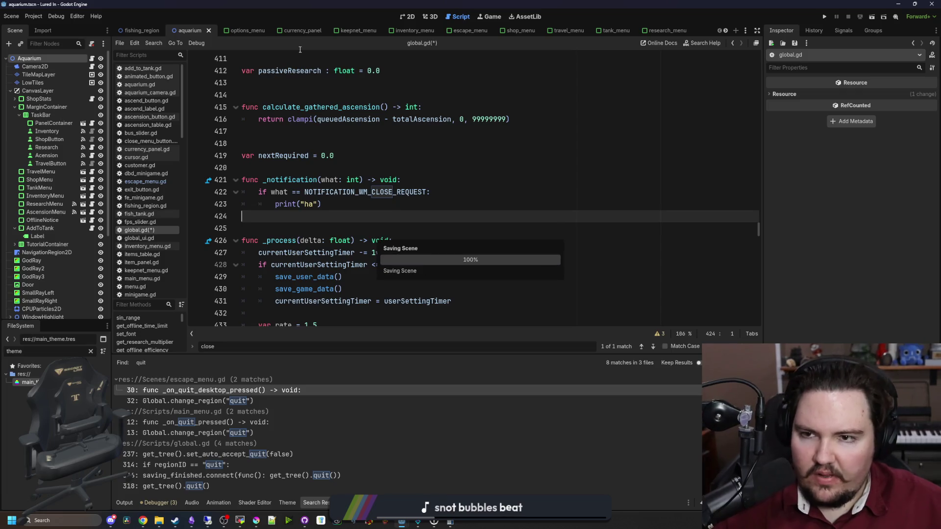
pyautogui.click(490, 16)
pyautogui.click(347, 44)
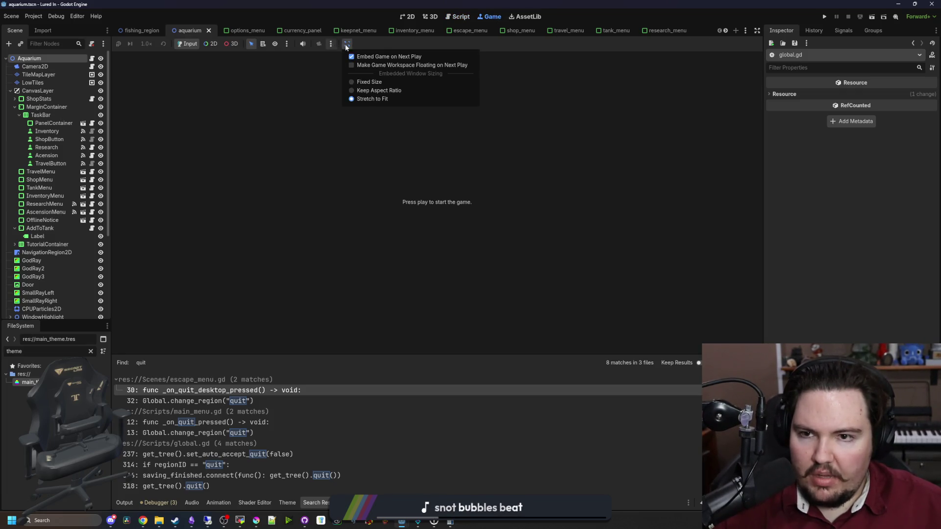
pyautogui.click(357, 56)
pyautogui.hotkey('ctrl', 's')
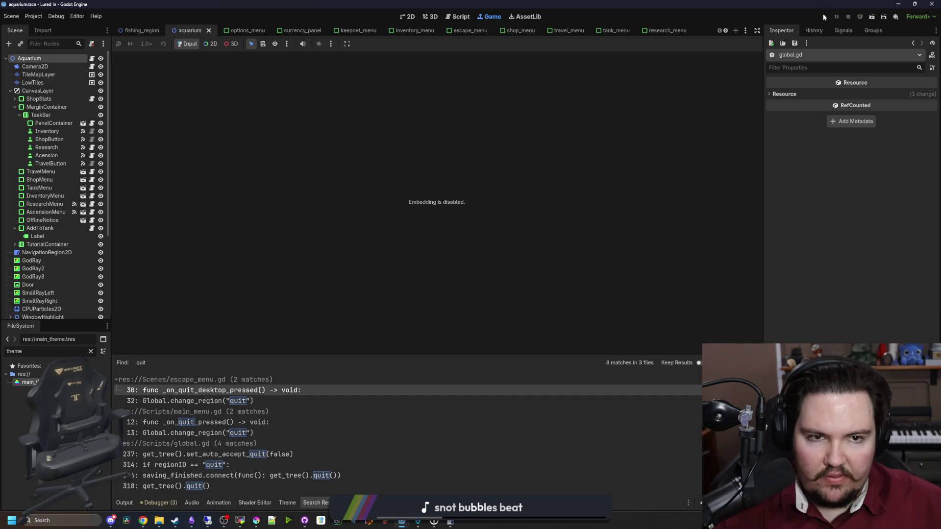
# Step: Run the game in its own window and quit it from the main menu
pyautogui.click(825, 16)
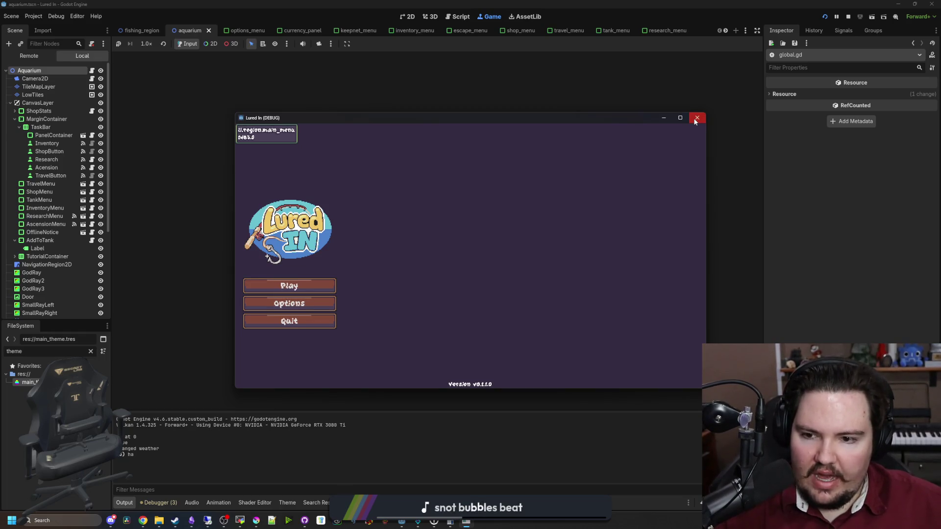
pyautogui.click(294, 321)
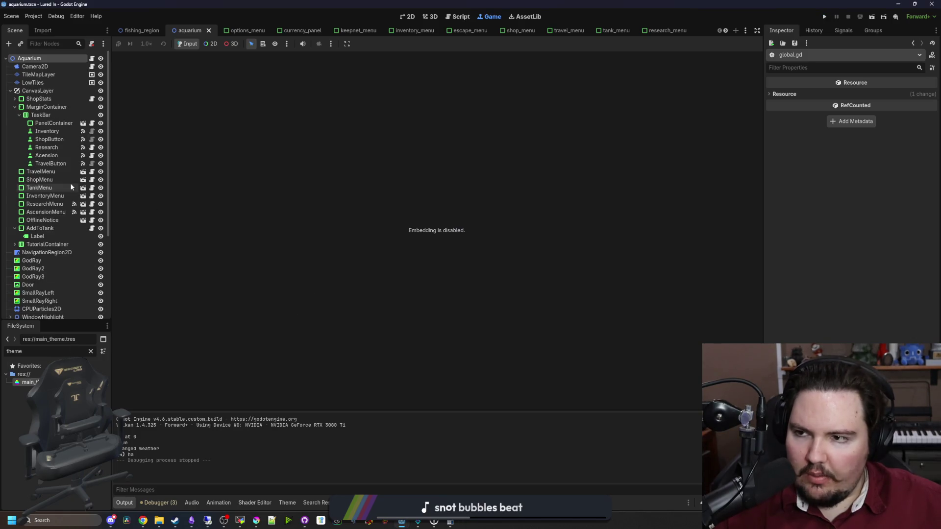
pyautogui.click(91, 351)
# Step: Open global.gd via the 'glob' file filter and go to the close-request check
pyautogui.write('glob')
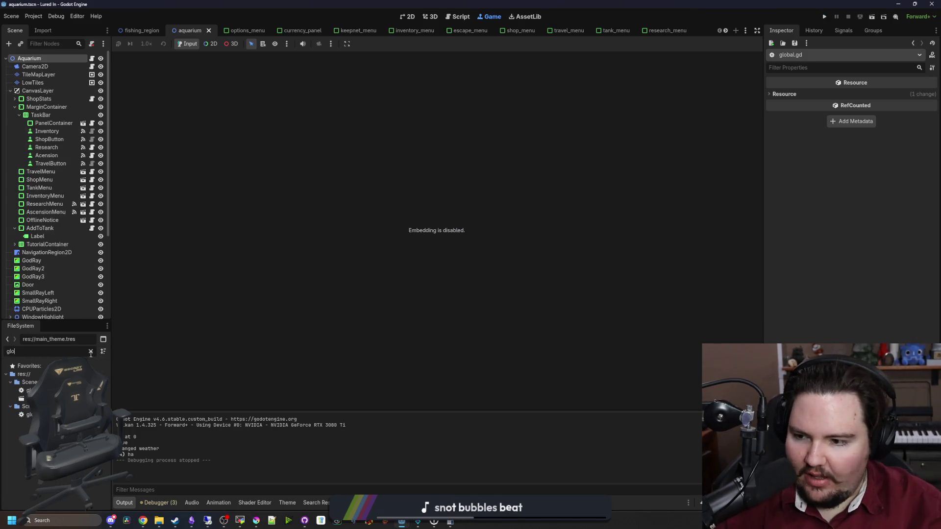
pyautogui.doubleClick(28, 415)
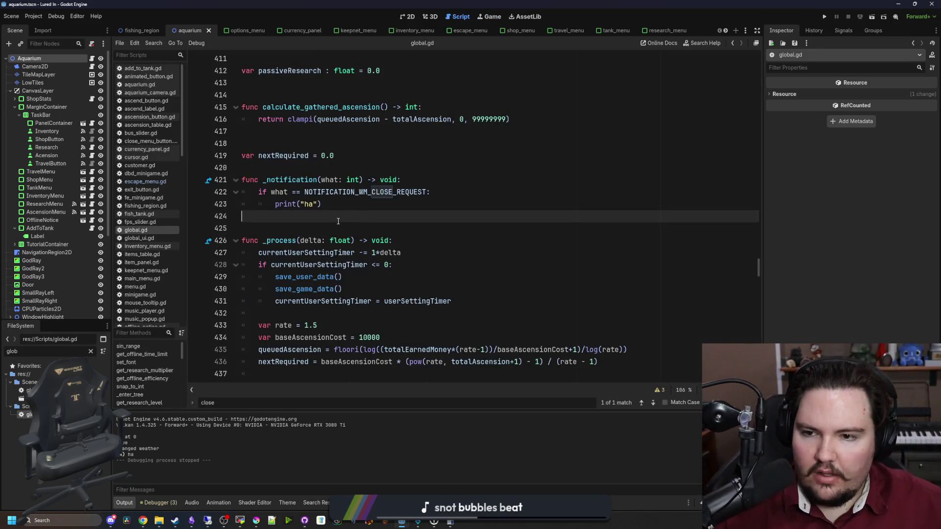
pyautogui.click(351, 208)
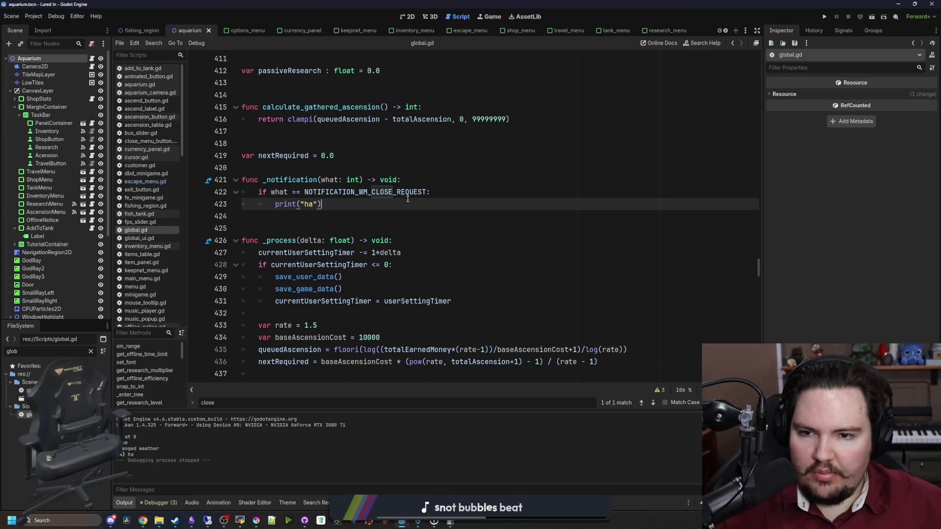
pyautogui.click(453, 194)
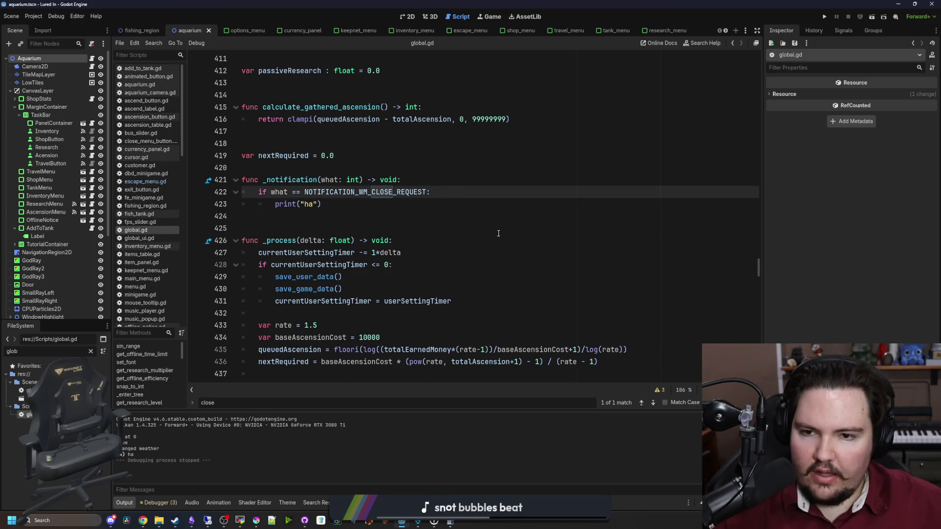
pyautogui.scroll(1, 498, 233)
# Step: Add save_game_data() and save_user_data() calls to the close-request branch
pyautogui.press('Return')
pyautogui.write('save_g')
pyautogui.press('Return')
pyautogui.press('Return')
pyautogui.write('save_us')
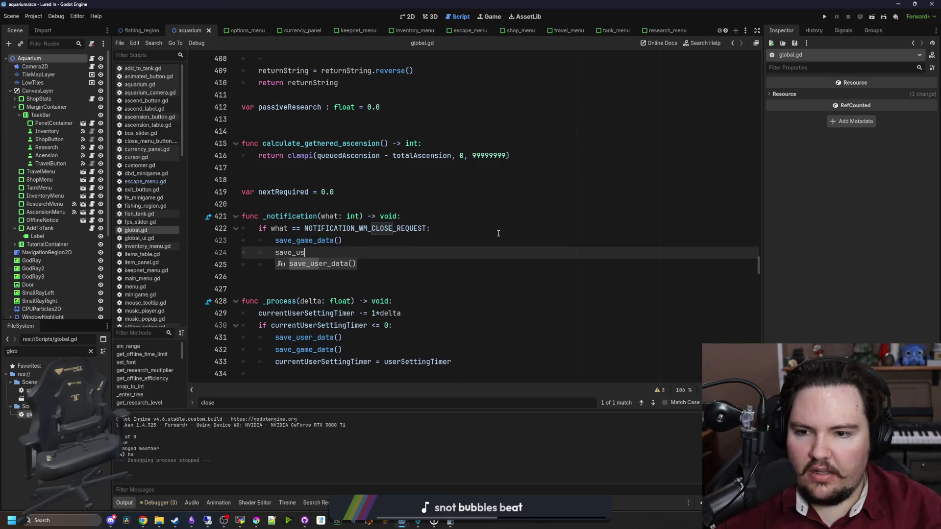
pyautogui.press('Return')
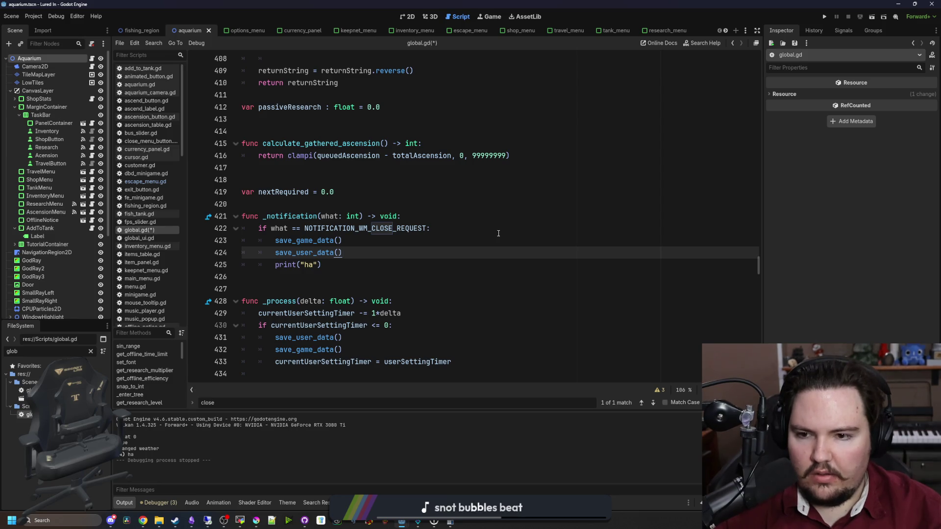
# Step: Add a get_tree().quit() line after the save calls
pyautogui.press('Return')
pyautogui.write('await f')
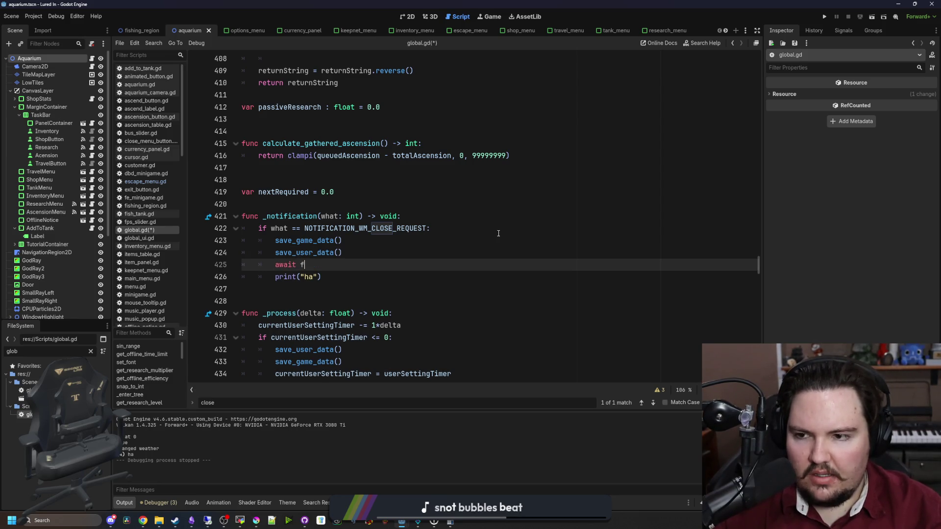
pyautogui.press('BackSpace')
pyautogui.write('save')
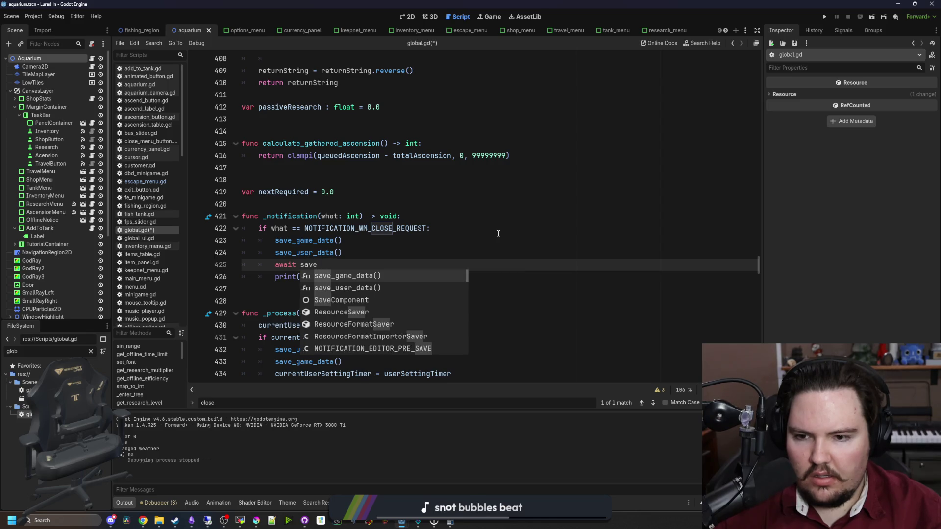
pyautogui.press('BackSpace')
pyautogui.press('BackSpace')
pyautogui.press('BackSpace')
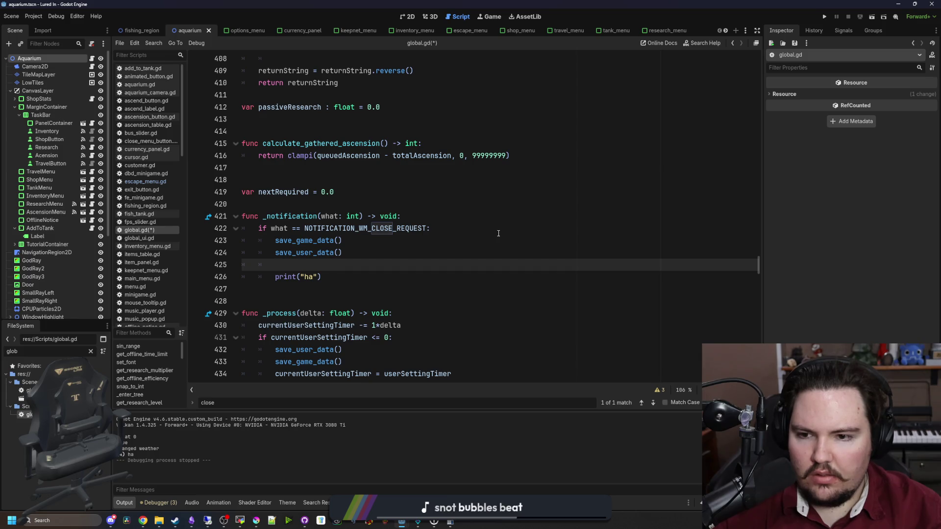
pyautogui.write('tre')
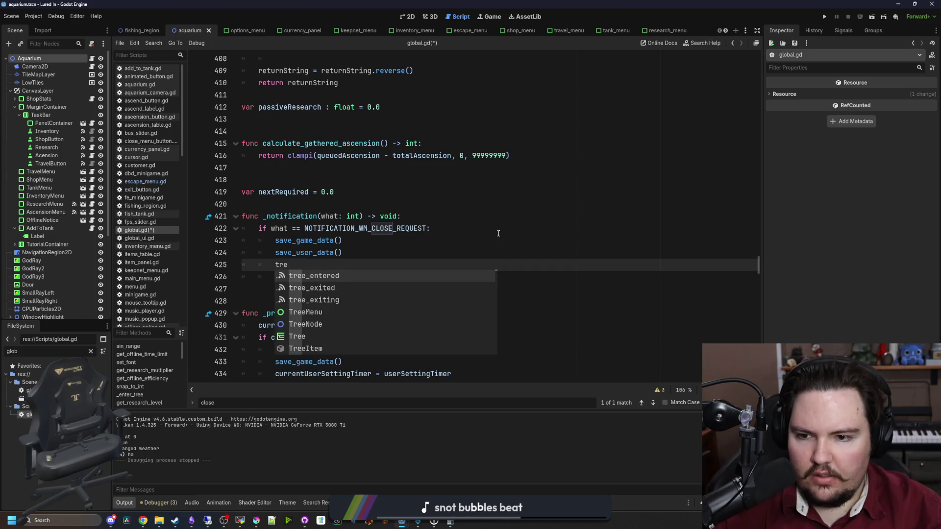
pyautogui.press('BackSpace')
pyautogui.press('BackSpace')
pyautogui.press('BackSpace')
pyautogui.write('get_tr')
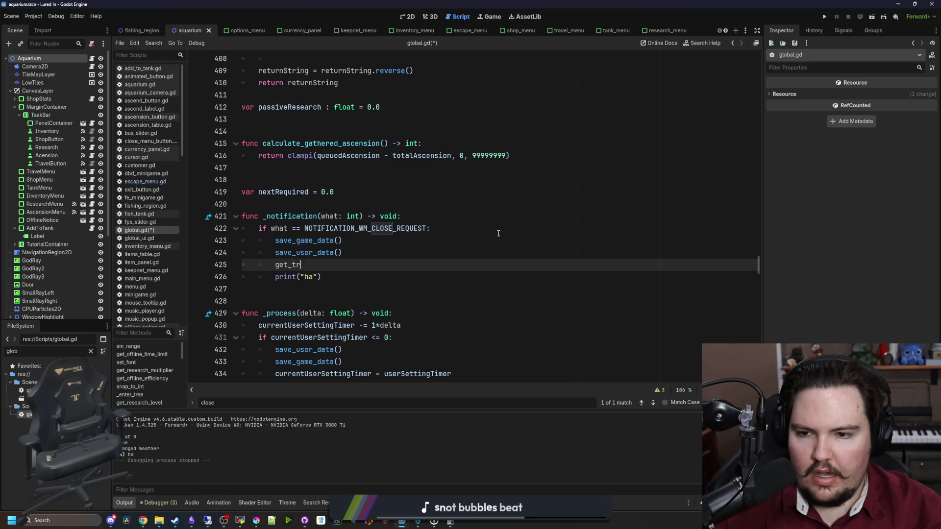
pyautogui.write('ee().qui')
pyautogui.press('Return')
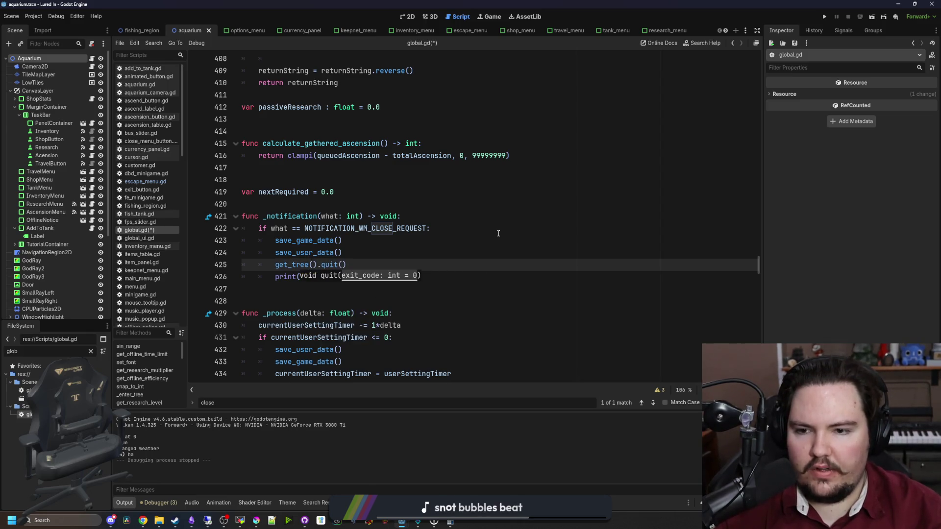
# Step: Delete the print("ha") debug line and save global.gd
pyautogui.press('Escape')
pyautogui.moveTo(322, 277); pyautogui.dragTo(266, 275)
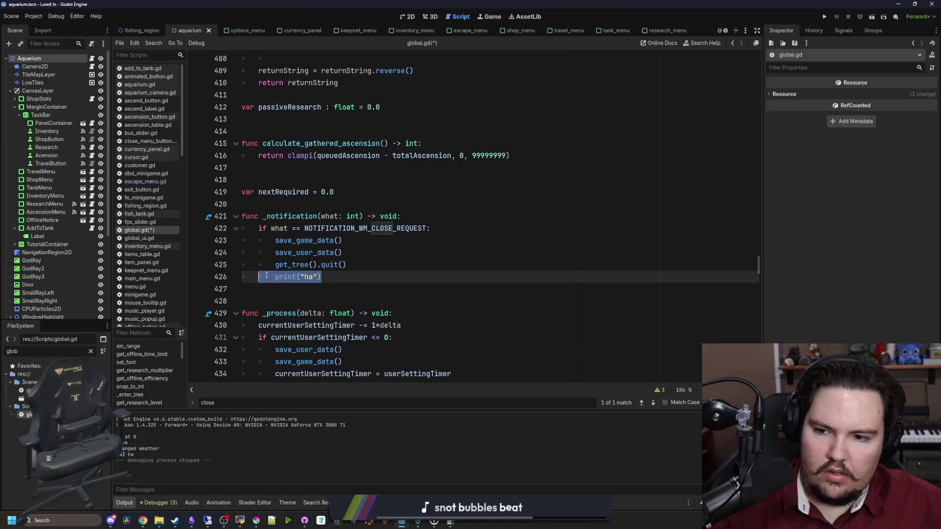
pyautogui.press('BackSpace')
pyautogui.press('BackSpace')
pyautogui.press('BackSpace')
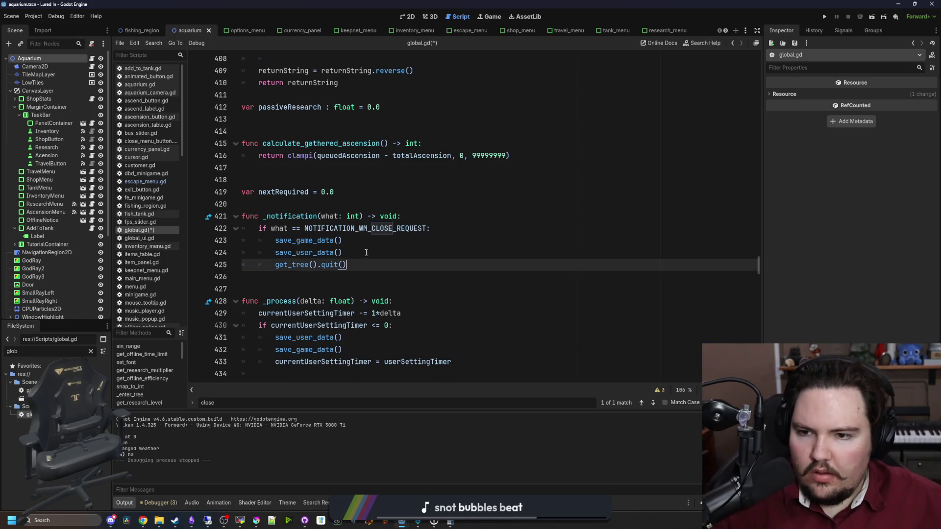
pyautogui.hotkey('ctrl', 's')
pyautogui.click(359, 258)
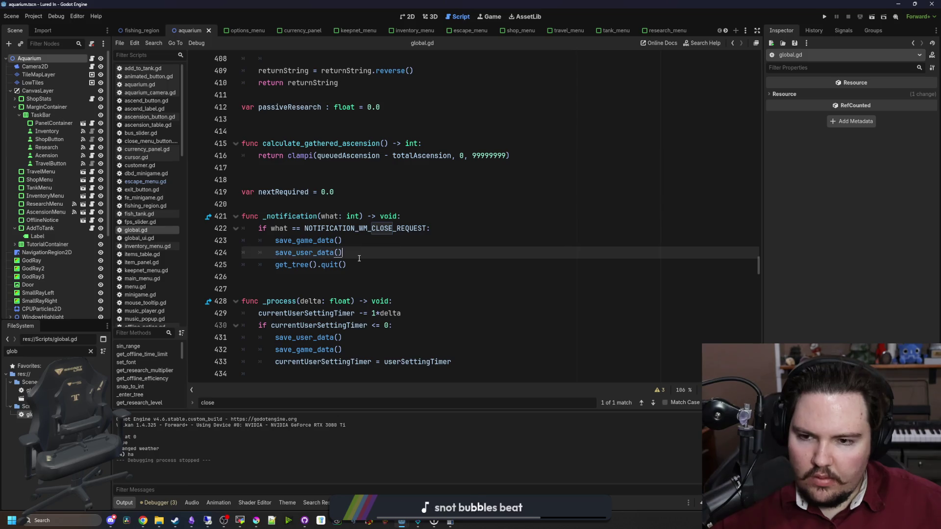
pyautogui.click(359, 263)
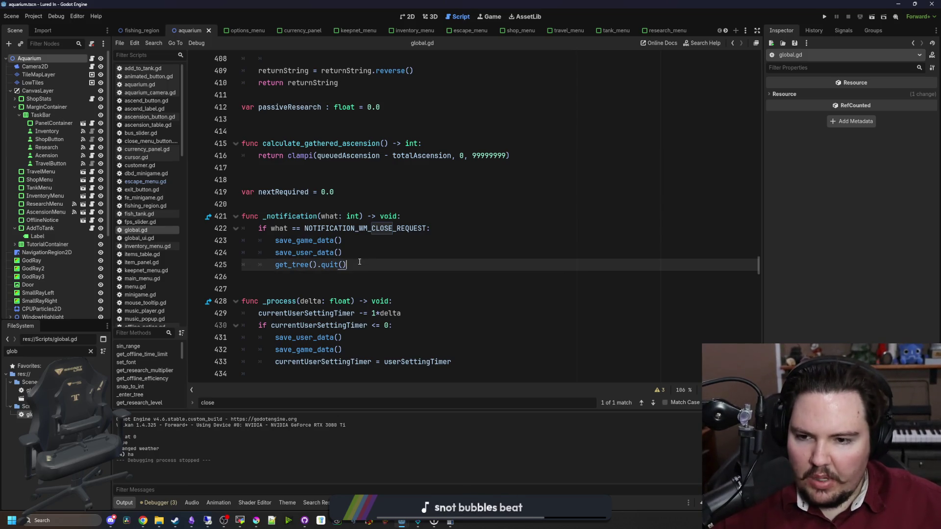
pyautogui.hotkey('ctrl', 's')
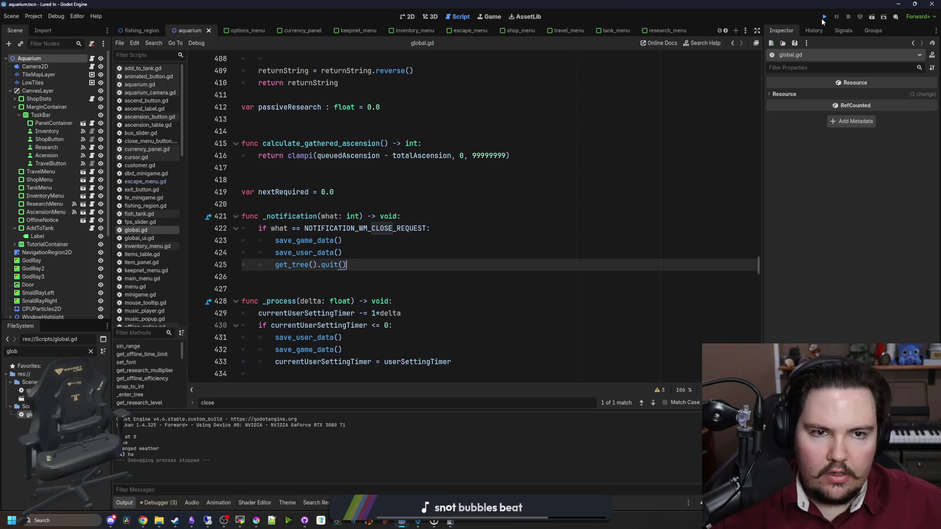
# Step: Test-run the game and close its window to check save-and-quit
pyautogui.click(824, 16)
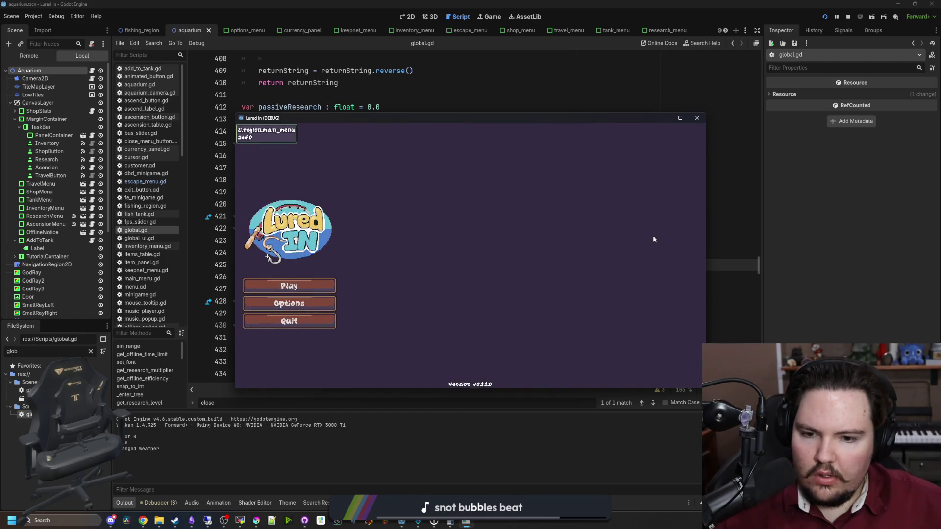
pyautogui.click(700, 118)
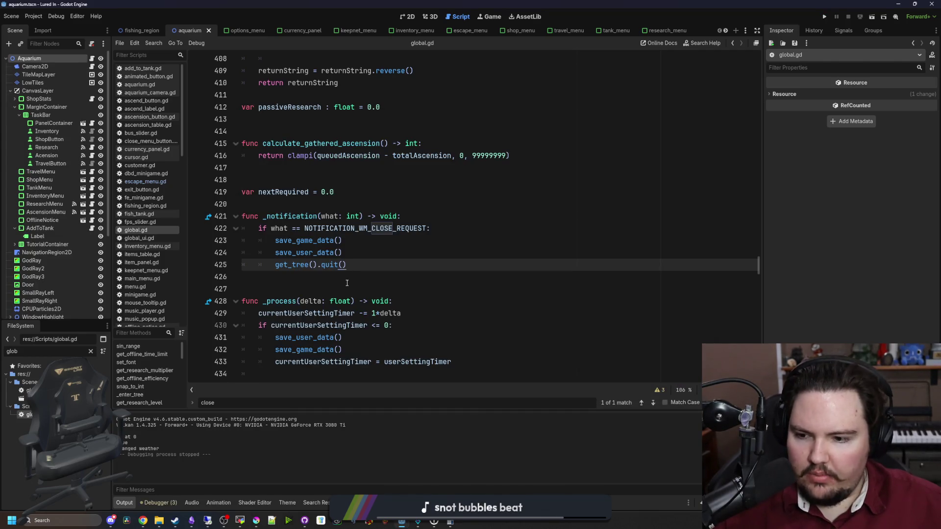
pyautogui.click(368, 205)
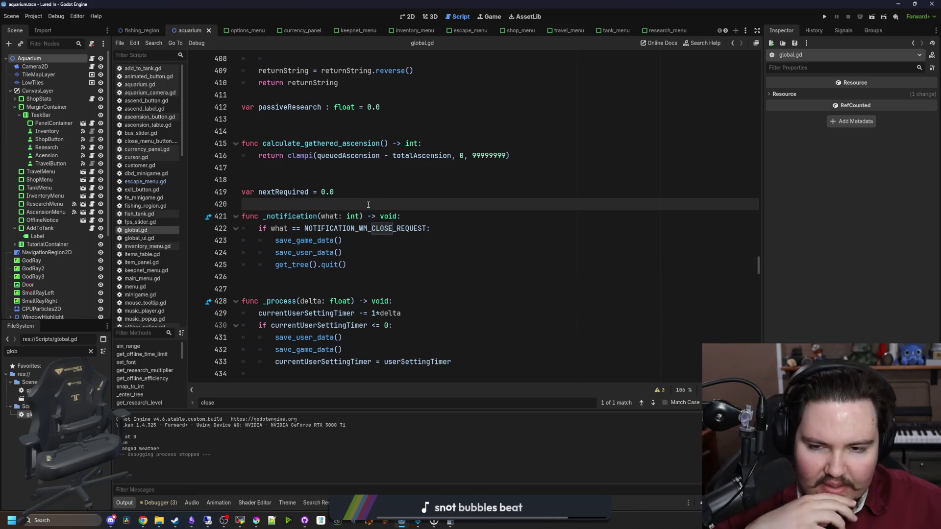
pyautogui.press('Up')
pyautogui.press('Up')
pyautogui.press('Up')
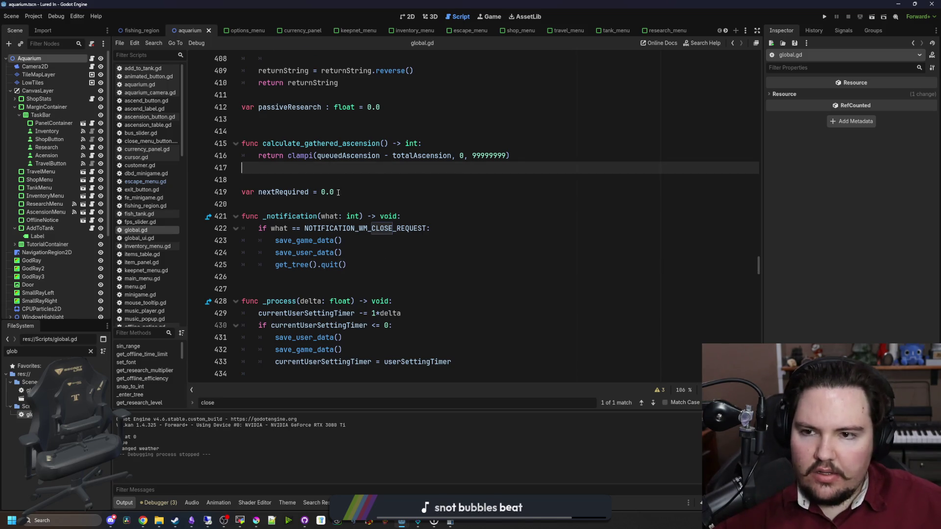
pyautogui.scroll(10, 338, 192)
# Step: Search global.gd for 'autosave', then save_user_data, stepping through the matches
pyautogui.click(441, 264)
pyautogui.hotkey('ctrl', 'f')
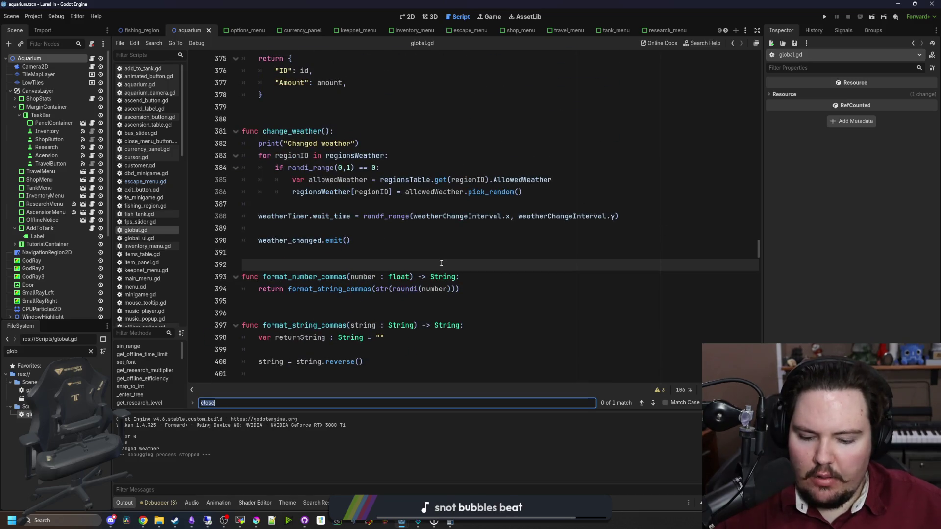
pyautogui.write('autosave')
pyautogui.press('BackSpace')
pyautogui.press('BackSpace')
pyautogui.press('BackSpace')
pyautogui.write('sav')
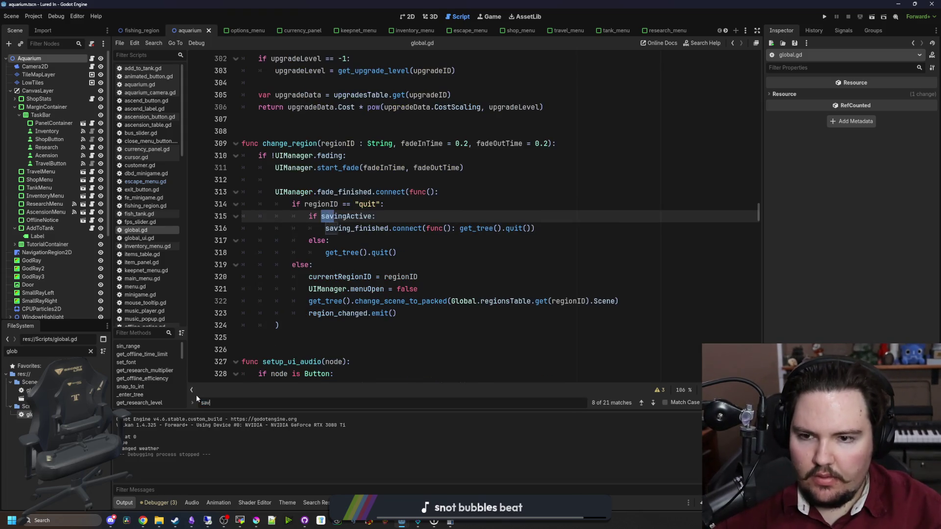
pyautogui.write('e')
pyautogui.press('BackSpace')
pyautogui.press('BackSpace')
pyautogui.press('BackSpace')
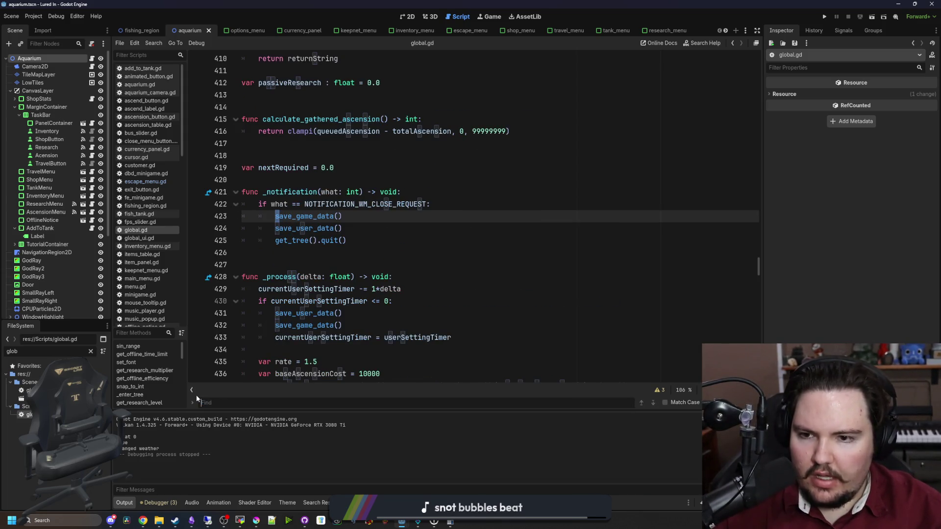
pyautogui.write('sa')
pyautogui.press('Return')
pyautogui.press('Return')
pyautogui.press('Return')
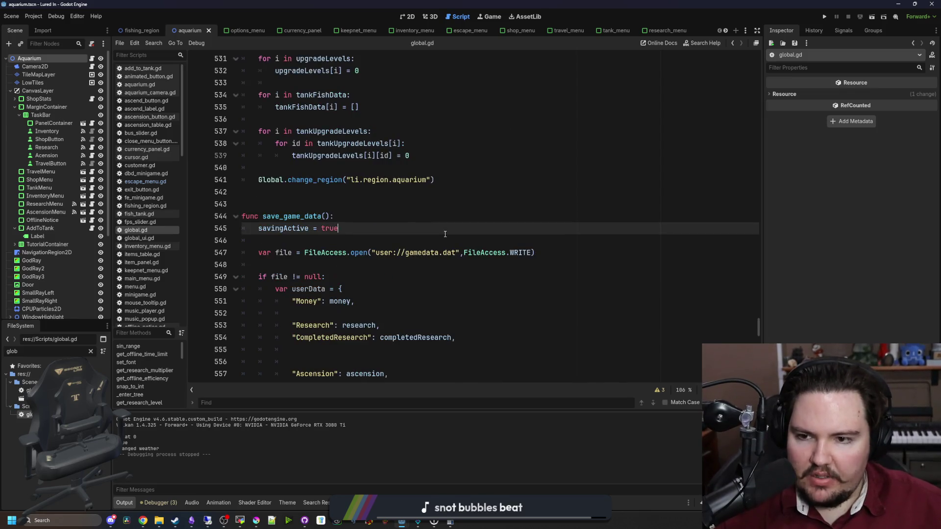
pyautogui.write('save_user_data')
pyautogui.press('Return')
pyautogui.press('Return')
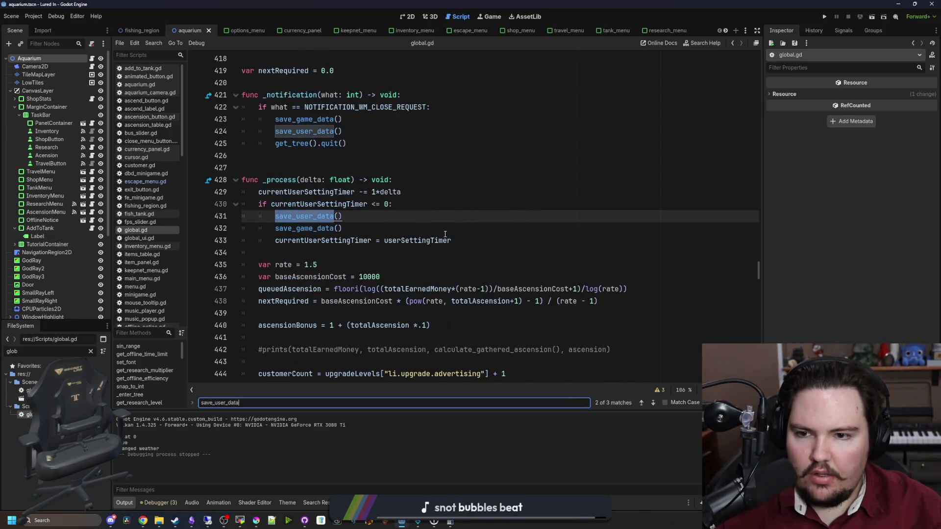
pyautogui.press('Return')
pyautogui.press('Return')
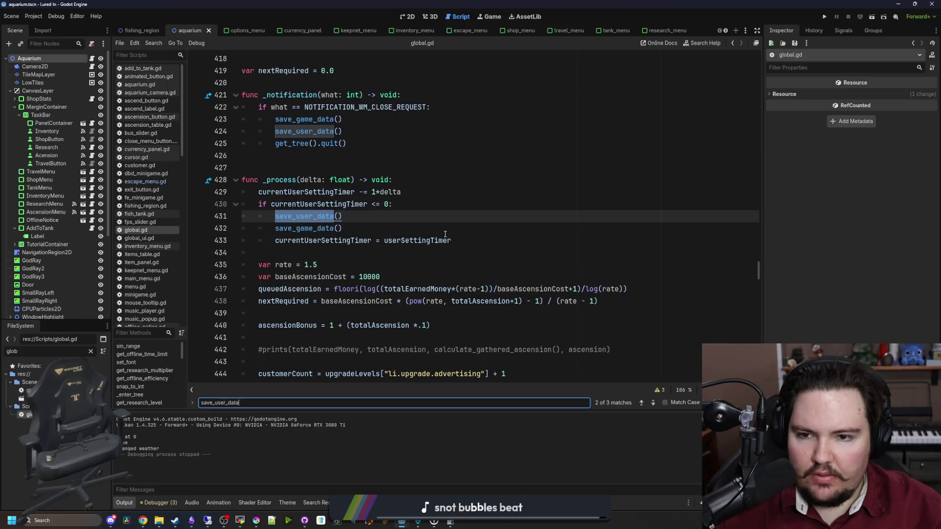
# Step: Search the script for userSettingTimer to reach its declaration
pyautogui.click(445, 234)
pyautogui.click(475, 219)
pyautogui.hotkey('ctrl', 'f')
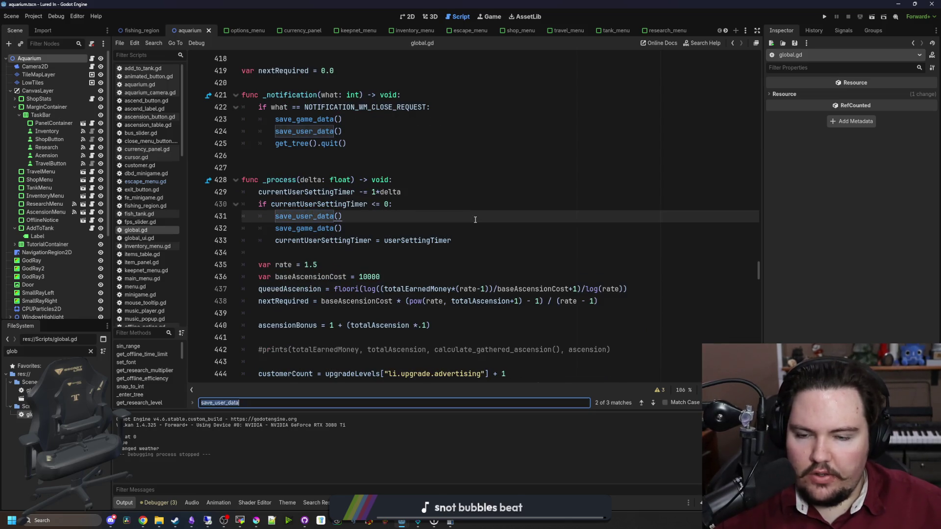
pyautogui.write('userSettings')
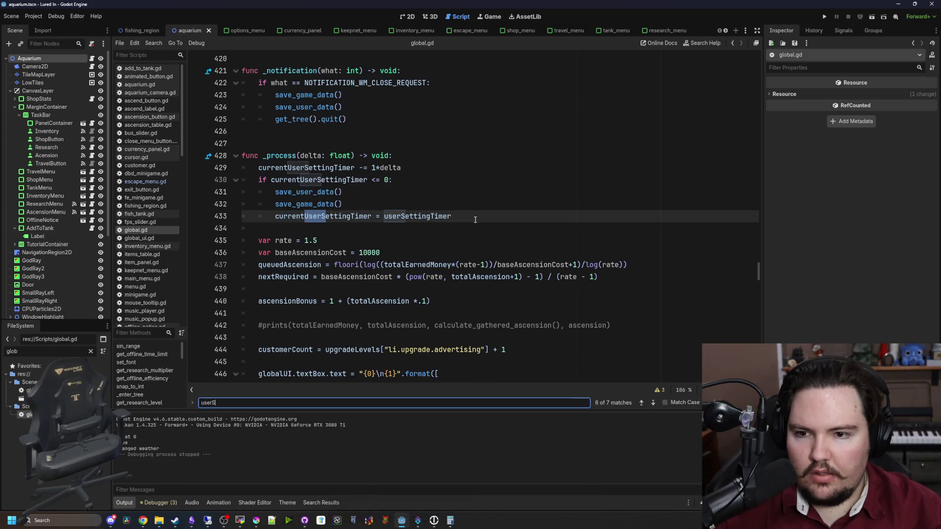
pyautogui.press('BackSpace')
pyautogui.write('Timer')
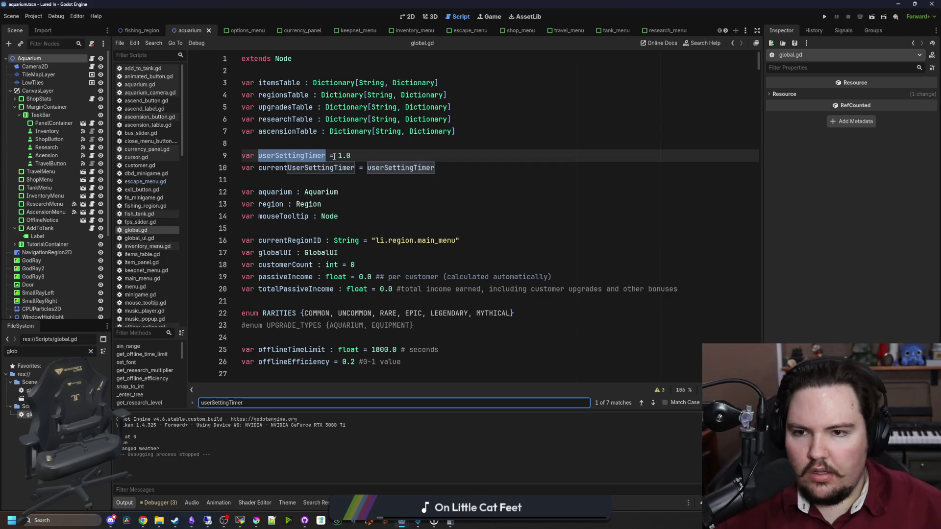
# Step: Change userSettingTimer from 1.0 to 10.0 and save the script
pyautogui.click(339, 155)
pyautogui.write('0')
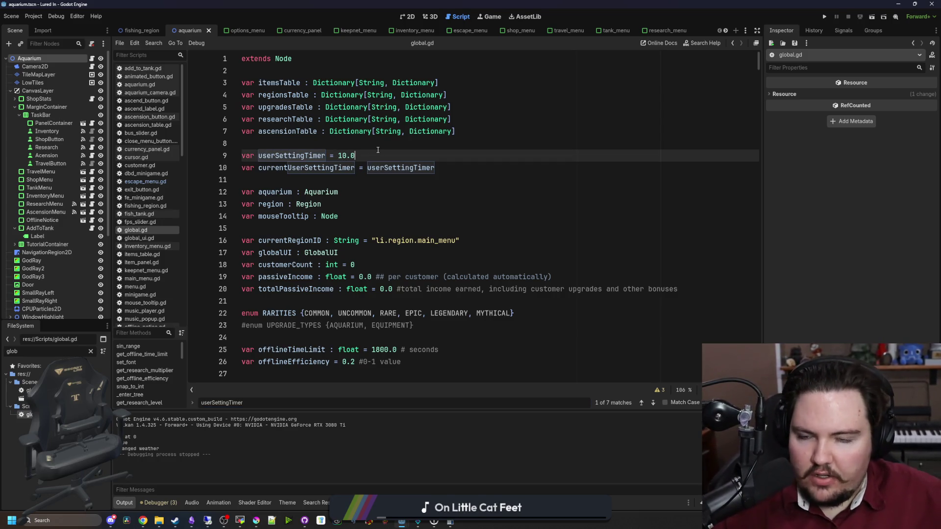
pyautogui.click(360, 139)
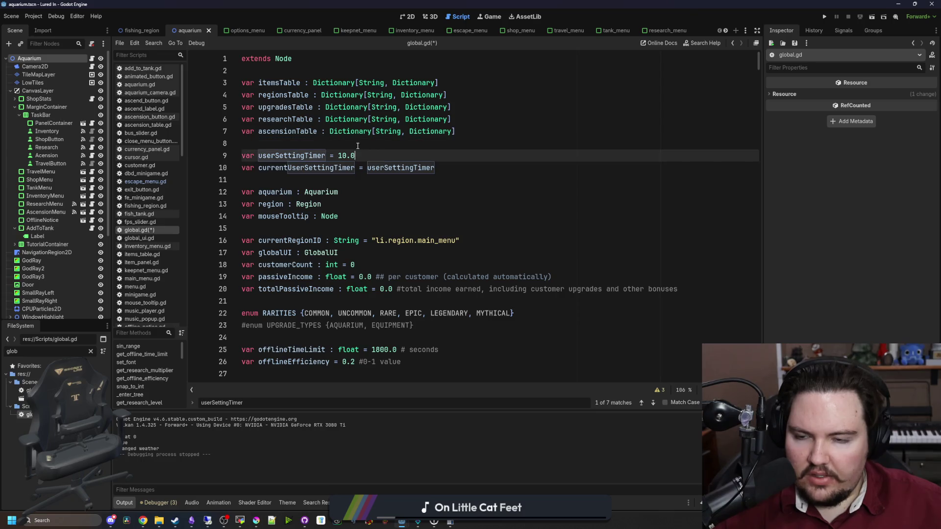
pyautogui.hotkey('ctrl', 's')
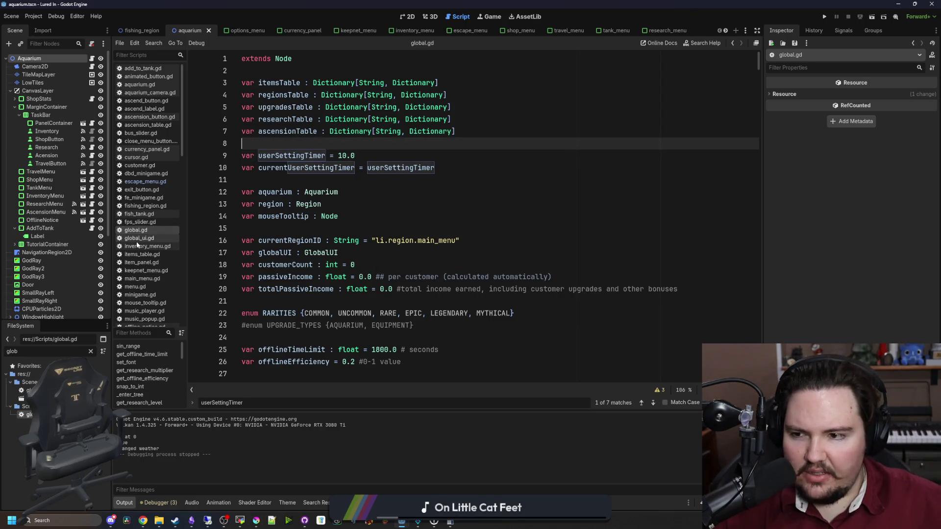
# Step: Search for save_game and select the two save calls in the close-request handler
pyautogui.click(144, 29)
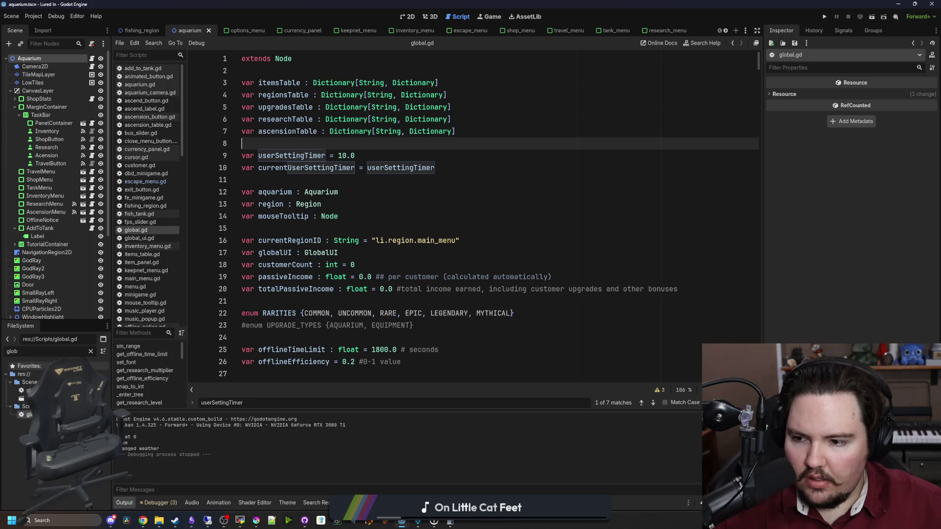
pyautogui.click(391, 203)
pyautogui.hotkey('ctrl', 'f')
pyautogui.write('save_game')
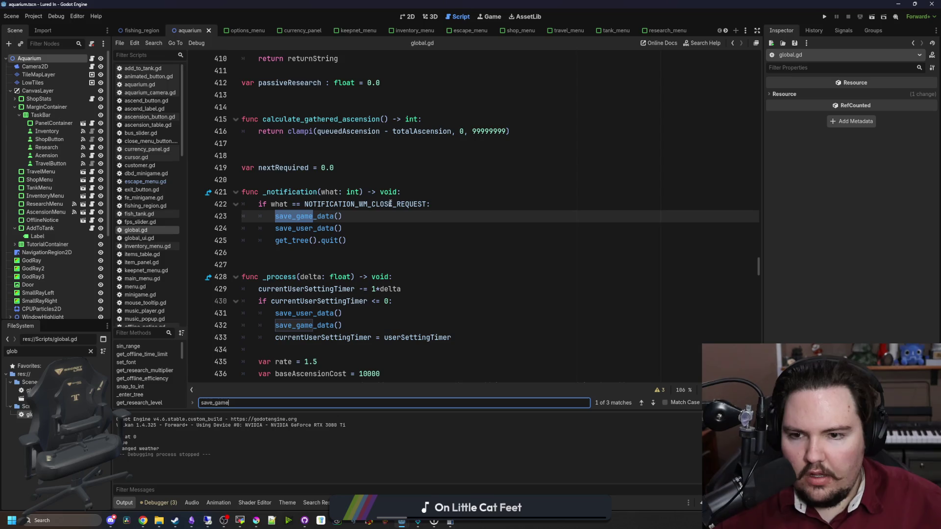
pyautogui.click(356, 289)
pyautogui.click(356, 264)
pyautogui.moveTo(356, 228); pyautogui.dragTo(242, 215)
pyautogui.hotkey('ctrl', 'c')
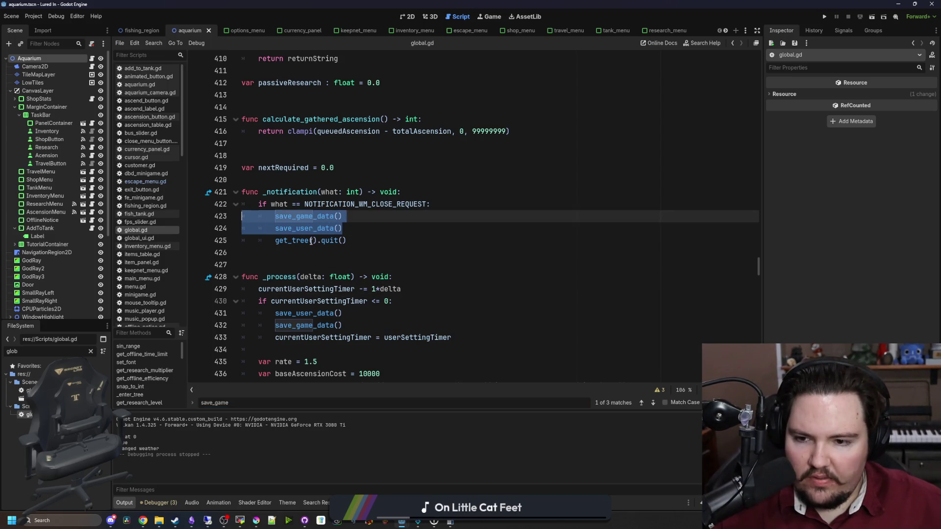
pyautogui.click(294, 252)
# Step: Run a project-wide Find in Files search for 'quit'
pyautogui.click(91, 351)
pyautogui.write('quit')
pyautogui.click(440, 339)
pyautogui.hotkey('ctrl', 'shift', 'f')
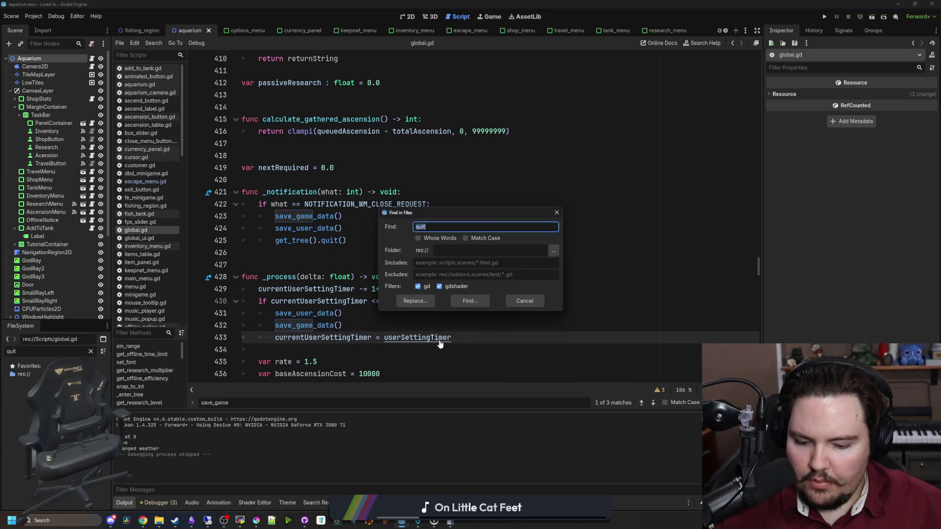
pyautogui.press('Return')
# Step: Open the main_menu.gd quit result and jump to change_region's definition in global.gd
pyautogui.scroll(-1, 277, 416)
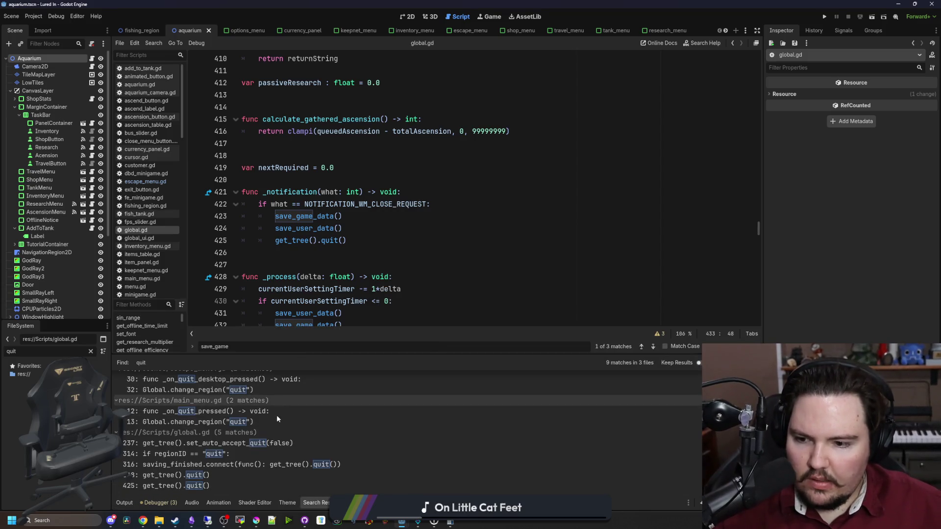
pyautogui.click(268, 421)
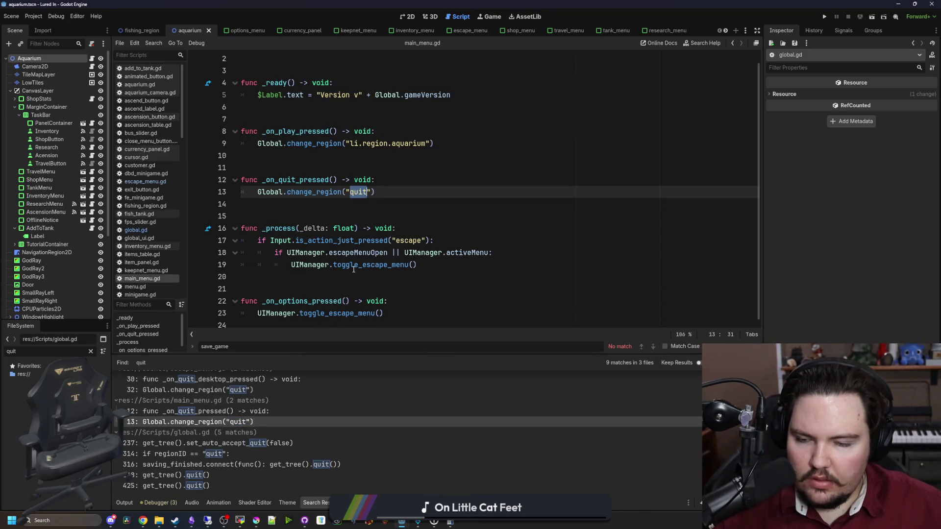
pyautogui.keyDown('ctrl'); pyautogui.click(316, 192); pyautogui.keyUp('ctrl')
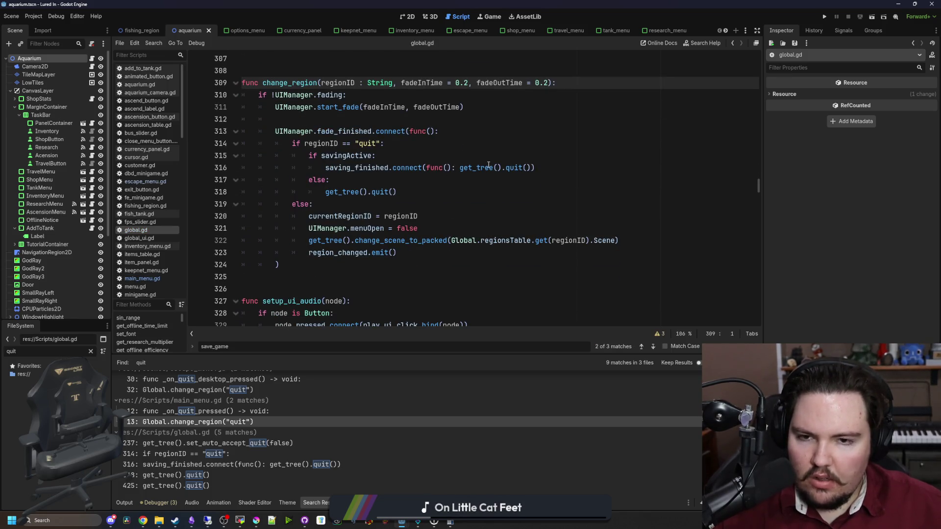
pyautogui.scroll(1, 432, 320)
pyautogui.moveTo(421, 353); pyautogui.dragTo(434, 419)
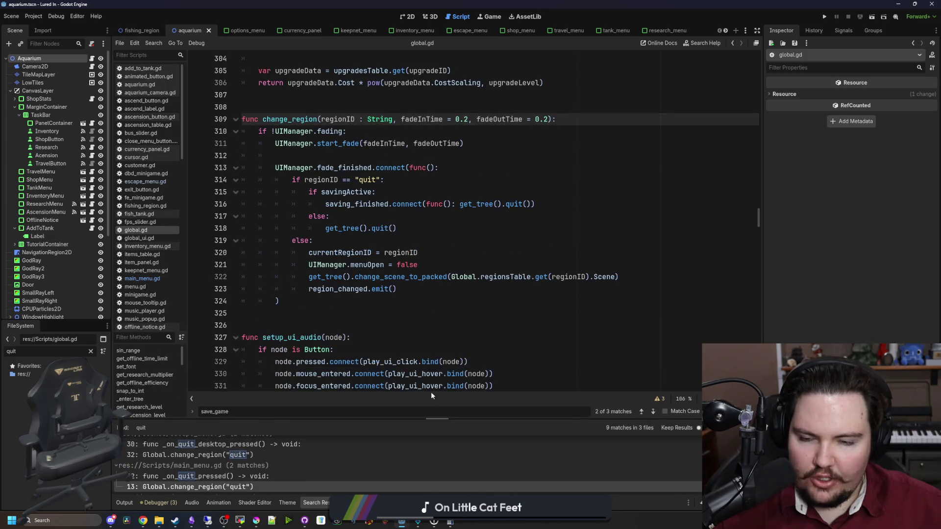
# Step: Paste save_game_data() and save_user_data() above get_tree().quit() in change_region's else branch, fix indentation, save
pyautogui.scroll(1, 393, 264)
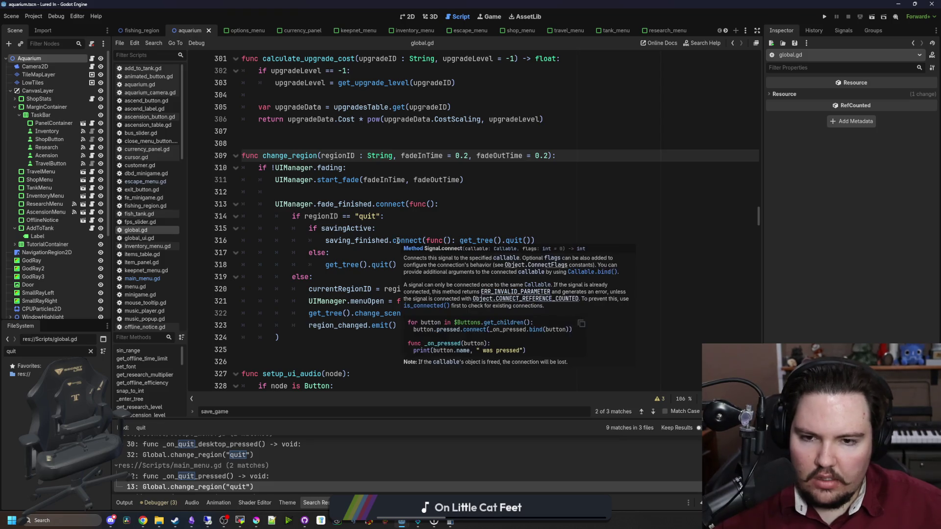
pyautogui.click(478, 234)
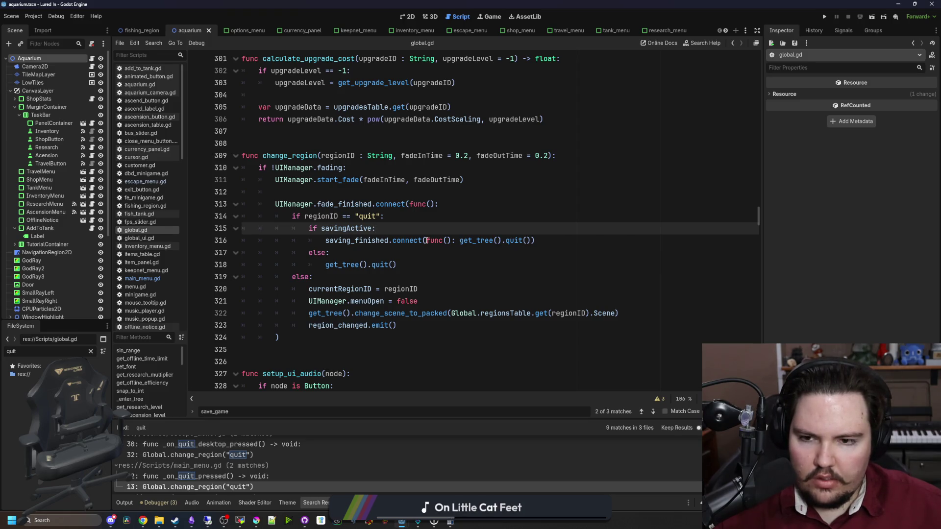
pyautogui.click(325, 264)
pyautogui.hotkey('ctrl', 'v')
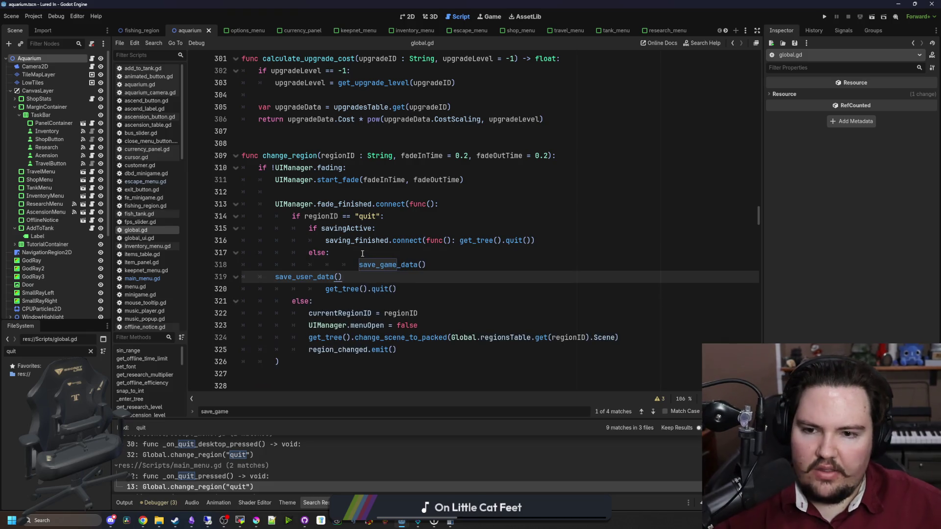
pyautogui.hotkey('shift', 'Tab')
pyautogui.press('Down')
pyautogui.press('Tab')
pyautogui.press('Tab')
pyautogui.press('Tab')
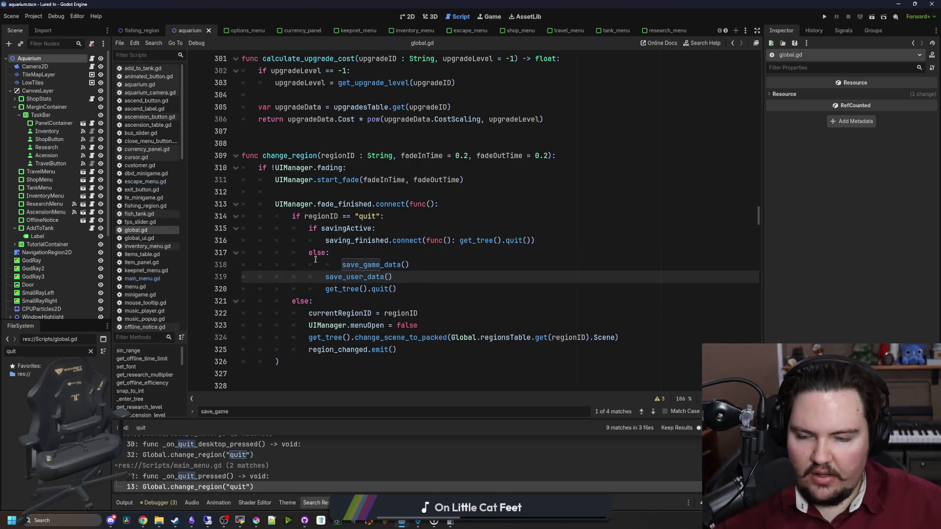
pyautogui.press('Up')
pyautogui.click(351, 253)
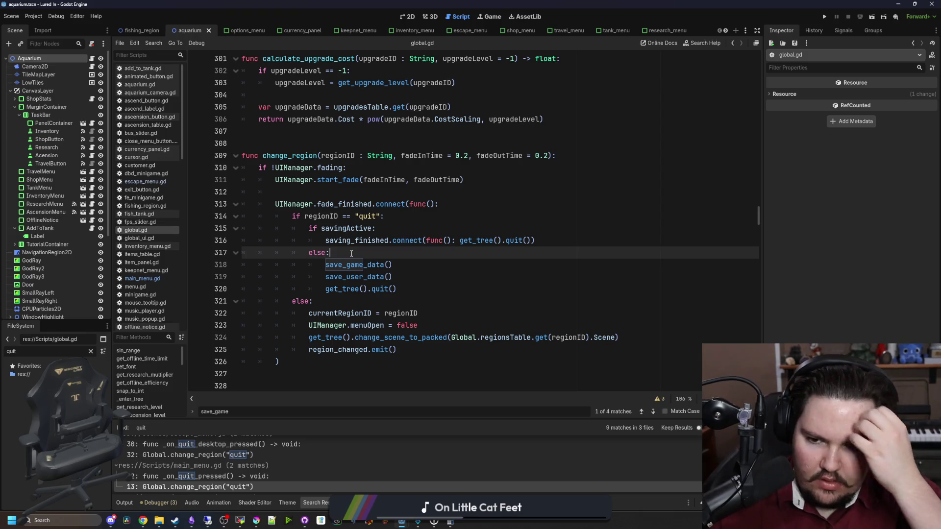
pyautogui.hotkey('ctrl', 's')
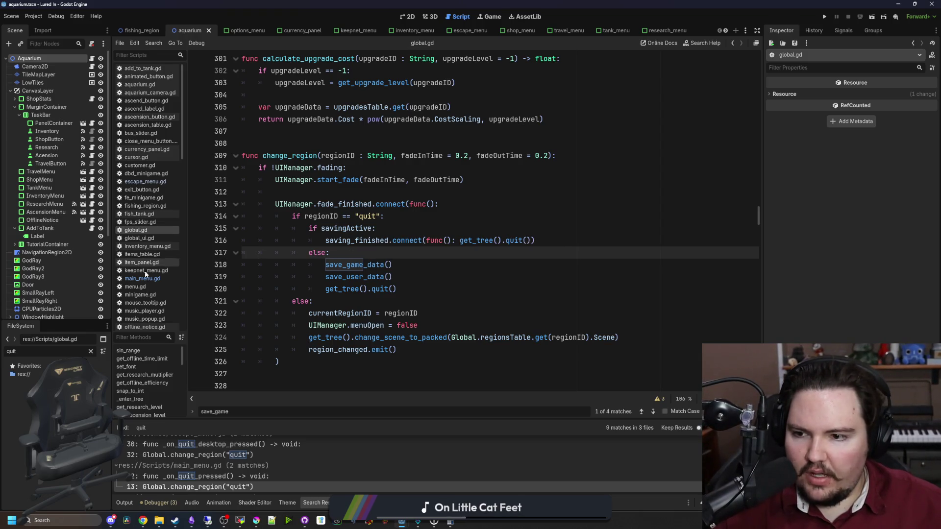
pyautogui.click(90, 351)
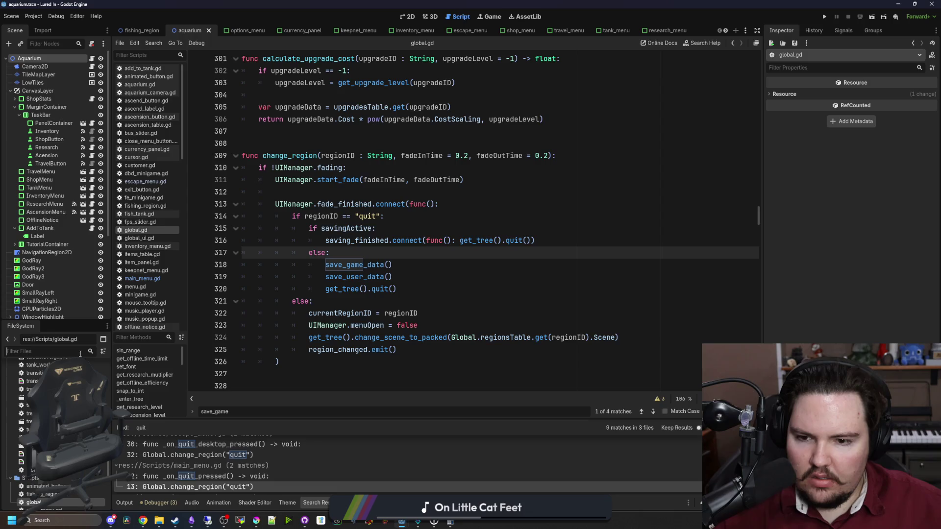
# Step: Open global.gd and locate the NOTIFICATION_WM_CLOSE_REQUEST handler
pyautogui.write('glob')
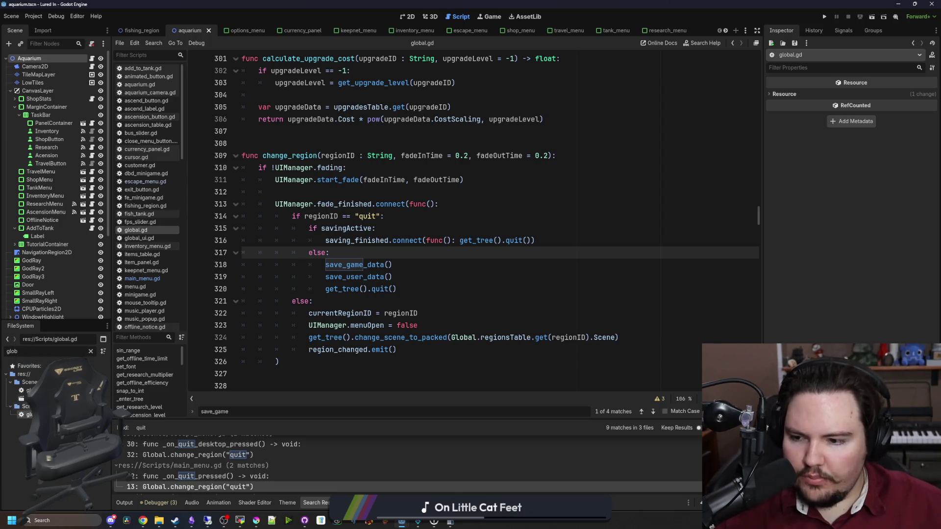
pyautogui.hotkey('ctrl', 'f')
pyautogui.write('notific')
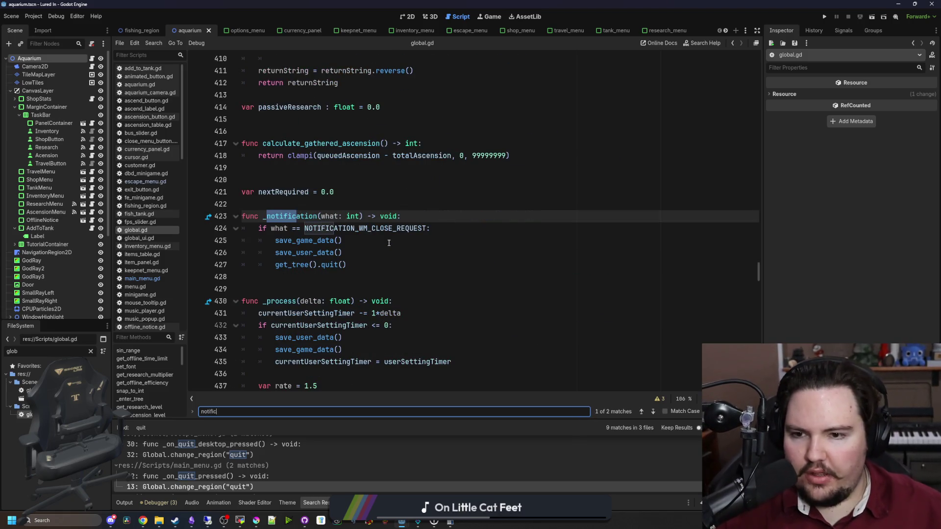
pyautogui.click(392, 288)
# Step: Replace the handler's old save-and-quit lines with change_region("exit")
pyautogui.moveTo(353, 265); pyautogui.dragTo(230, 242)
pyautogui.press('BackSpace')
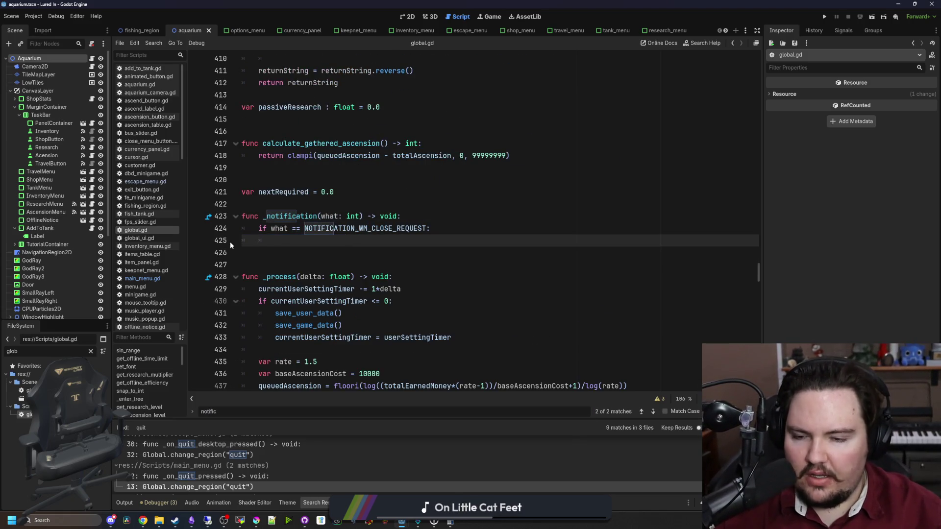
pyautogui.press('Tab')
pyautogui.press('Tab')
pyautogui.write('change')
pyautogui.press('Return')
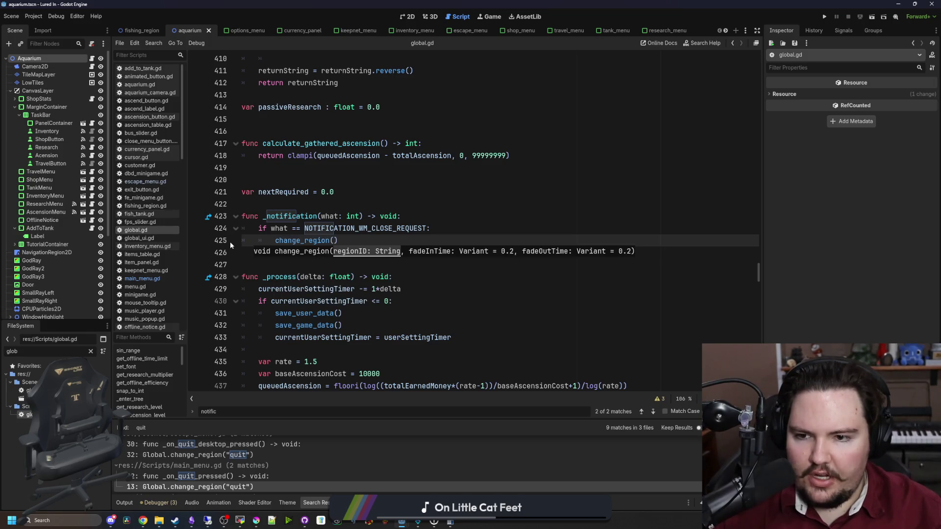
pyautogui.write('"exit"')
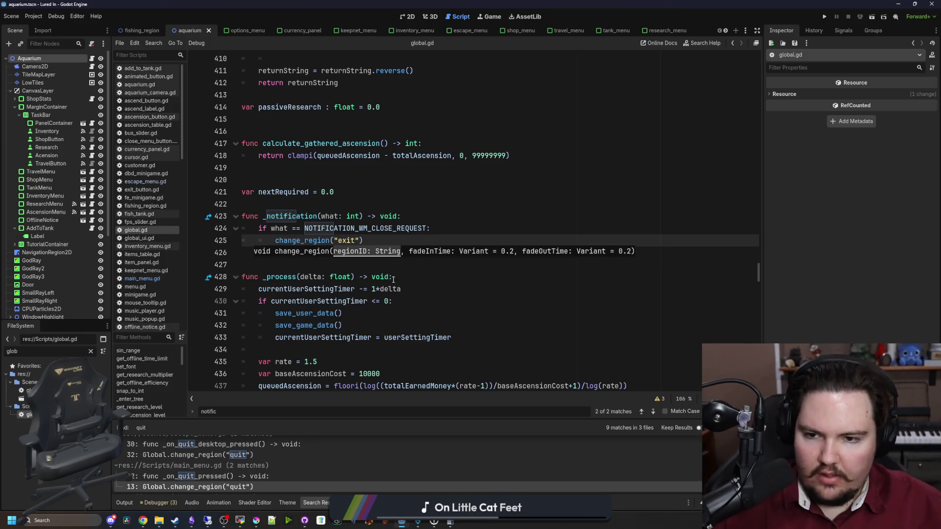
# Step: Save global.gd and run the game to test the close behaviour
pyautogui.click(384, 266)
pyautogui.hotkey('ctrl', 's')
pyautogui.click(825, 17)
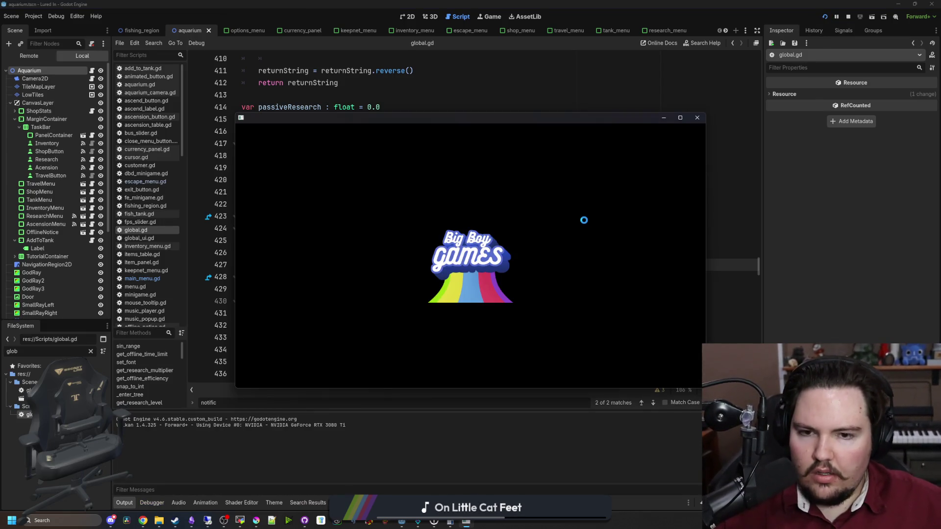
# Step: Close the test game window, then stop the crashed game session with F8
pyautogui.click(697, 117)
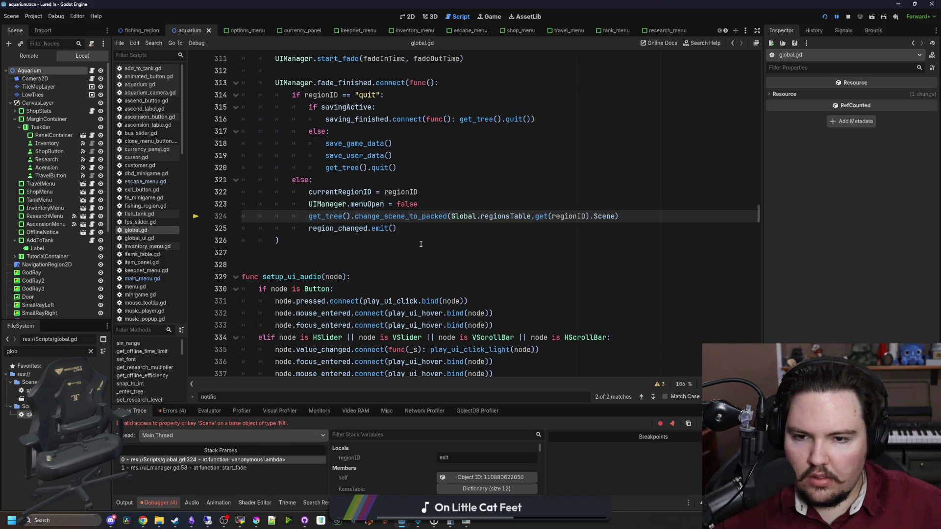
pyautogui.scroll(2, 419, 242)
pyautogui.doubleClick(367, 168)
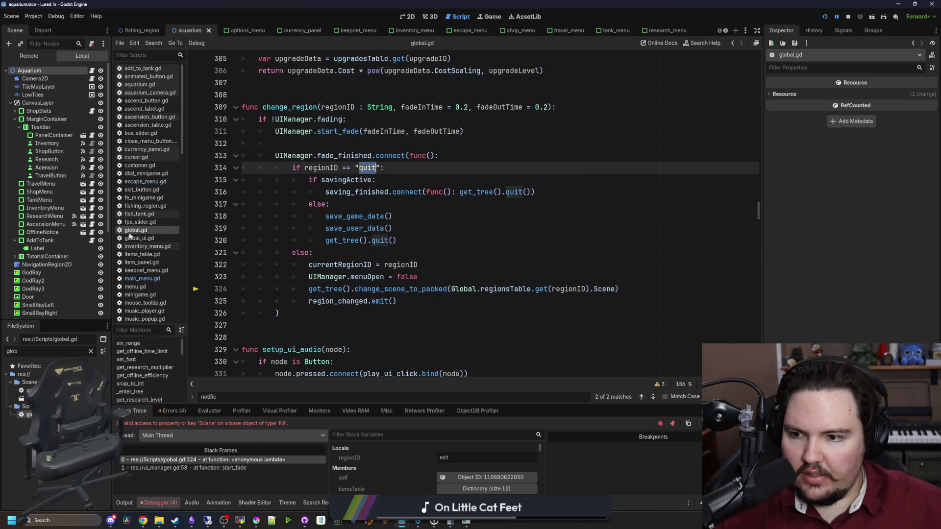
pyautogui.press('F8')
# Step: Search global.gd for the 'quit' and 'exit' region names around the close handler
pyautogui.click(453, 192)
pyautogui.hotkey('ctrl', 'f')
pyautogui.write('quit')
pyautogui.hotkey('ctrl', 'a')
pyautogui.write('exit')
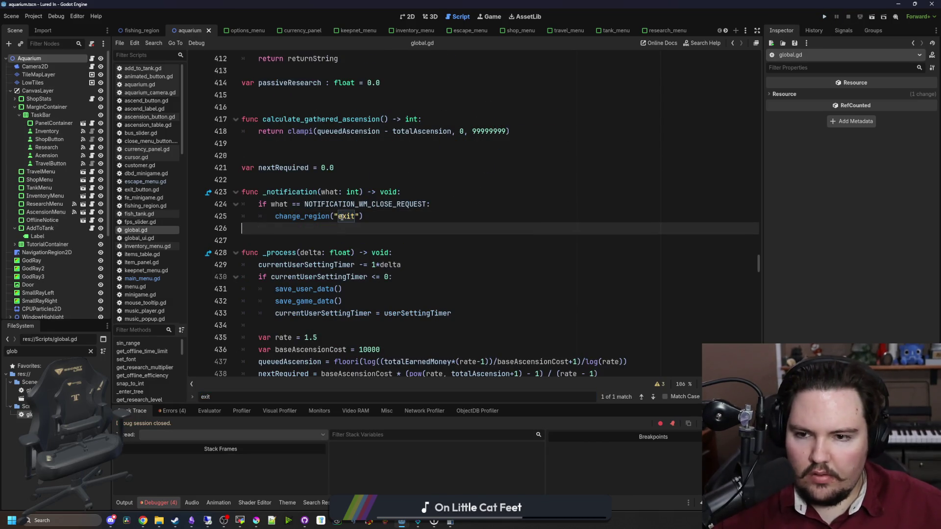
pyautogui.click(387, 224)
# Step: Rerun and close the game, then inspect change_region's quit branch and savingActive check
pyautogui.click(826, 18)
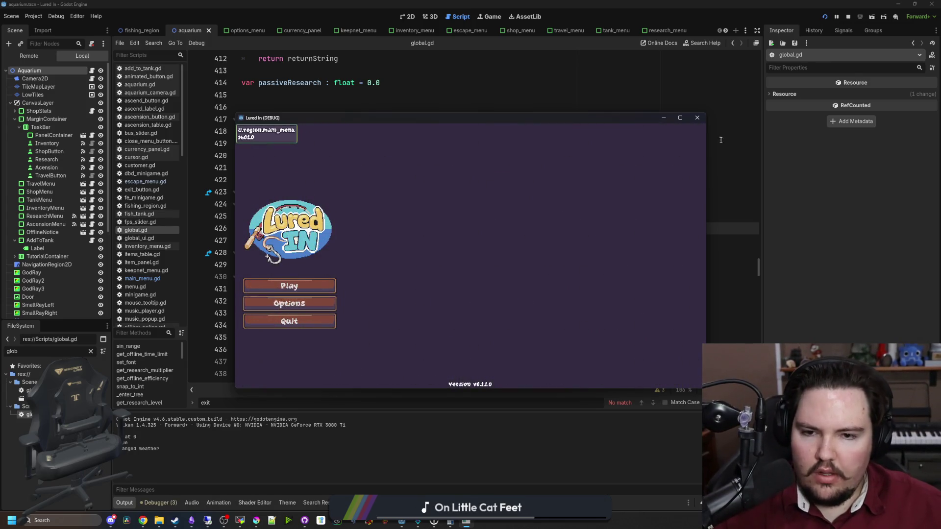
pyautogui.click(698, 118)
pyautogui.click(313, 289)
pyautogui.click(314, 226)
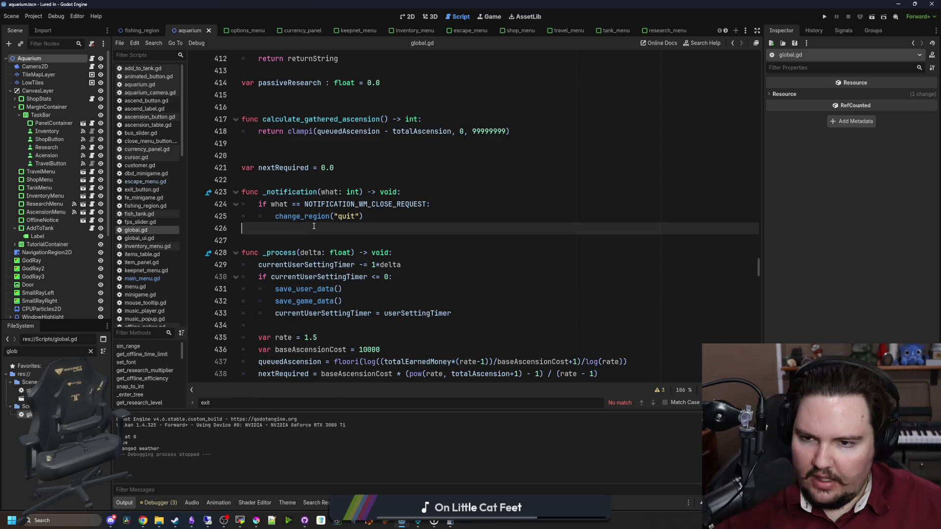
pyautogui.keyDown('ctrl'); pyautogui.click(316, 216); pyautogui.keyUp('ctrl')
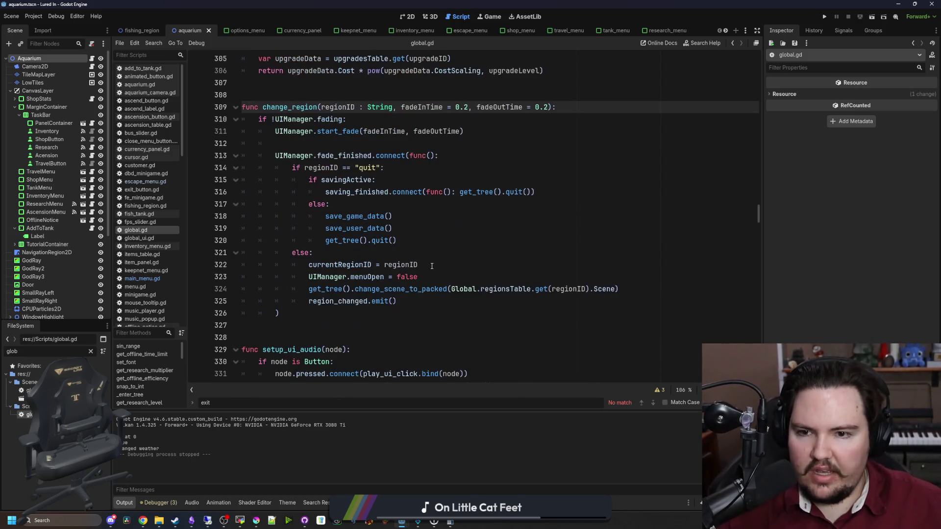
pyautogui.click(429, 253)
pyautogui.click(265, 180)
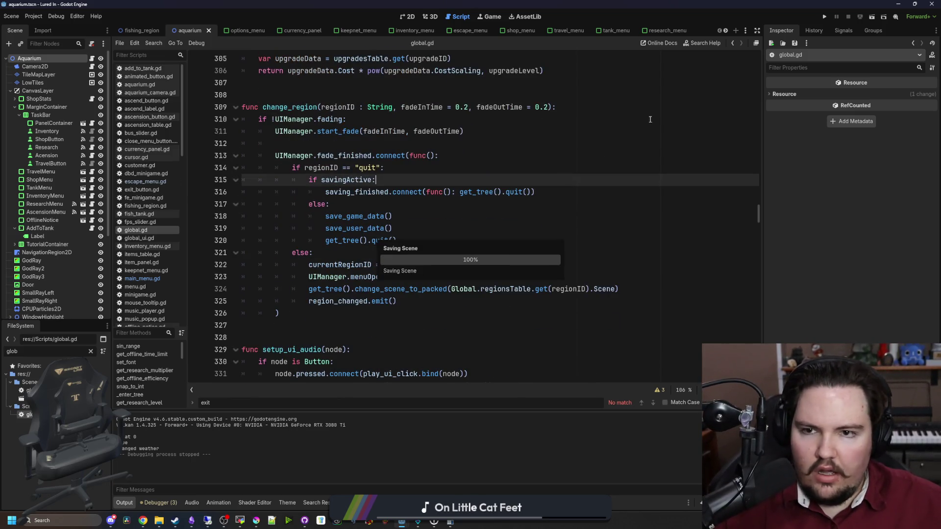
# Step: Run the game into the aquarium past Welcome Back, then open save_user_data's definition
pyautogui.click(825, 19)
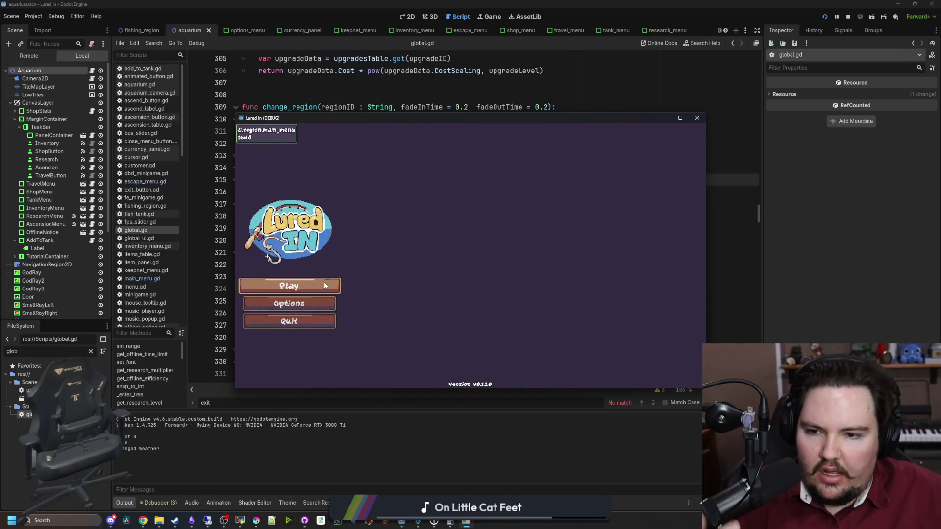
pyautogui.click(325, 285)
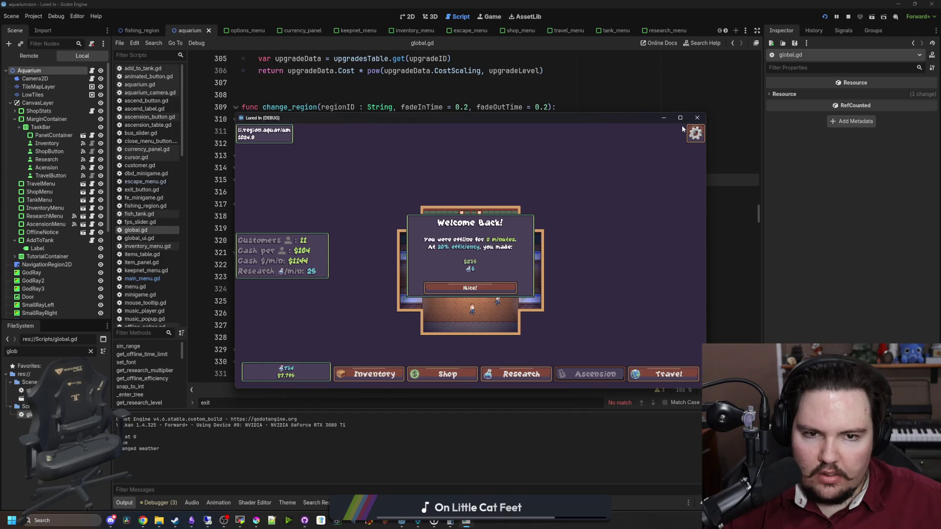
pyautogui.click(680, 118)
pyautogui.click(424, 316)
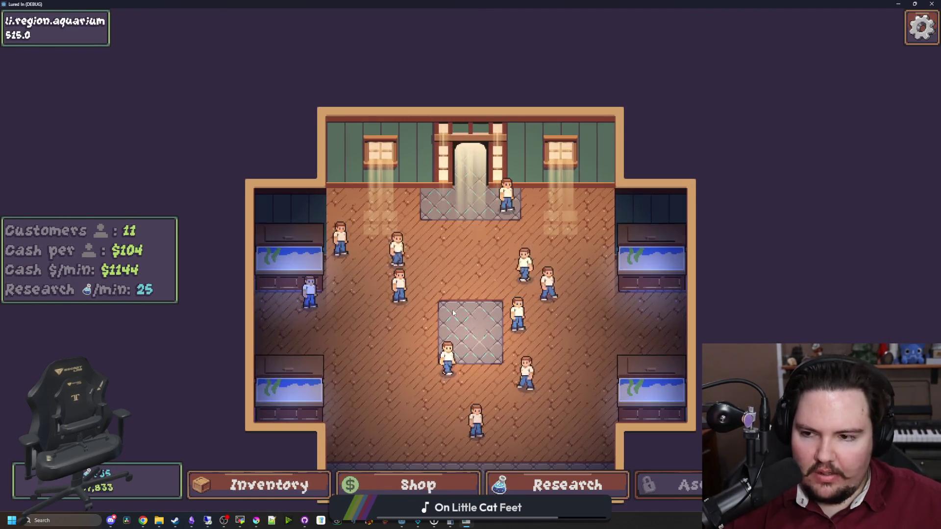
pyautogui.press('super+Down')
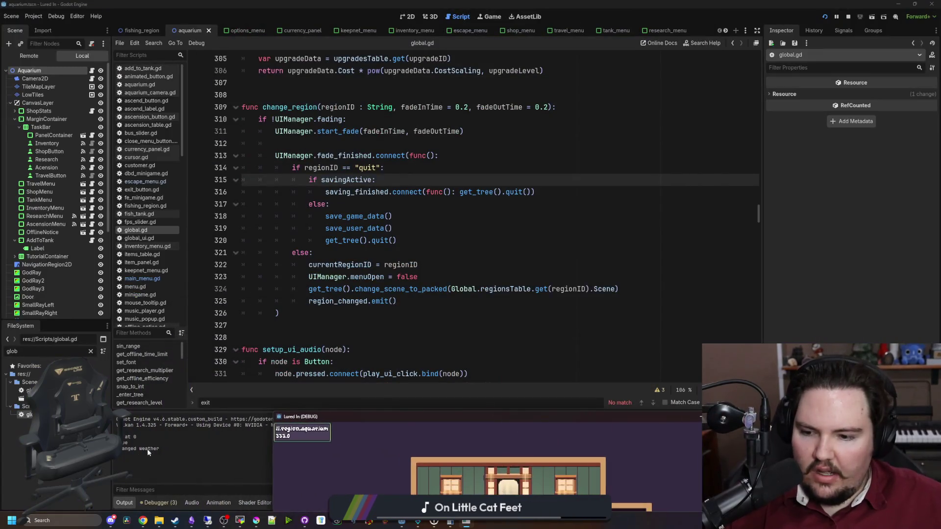
pyautogui.click(294, 313)
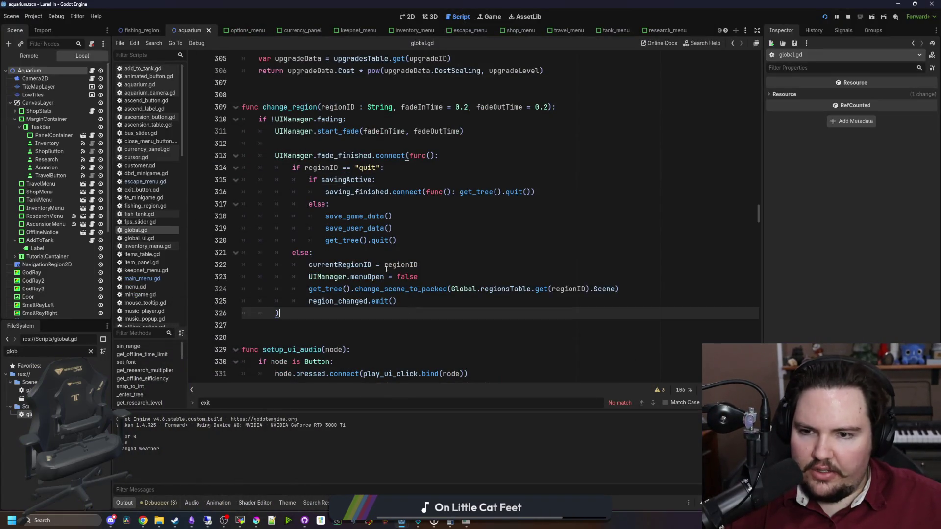
pyautogui.keyDown('ctrl'); pyautogui.click(361, 230); pyautogui.keyUp('ctrl')
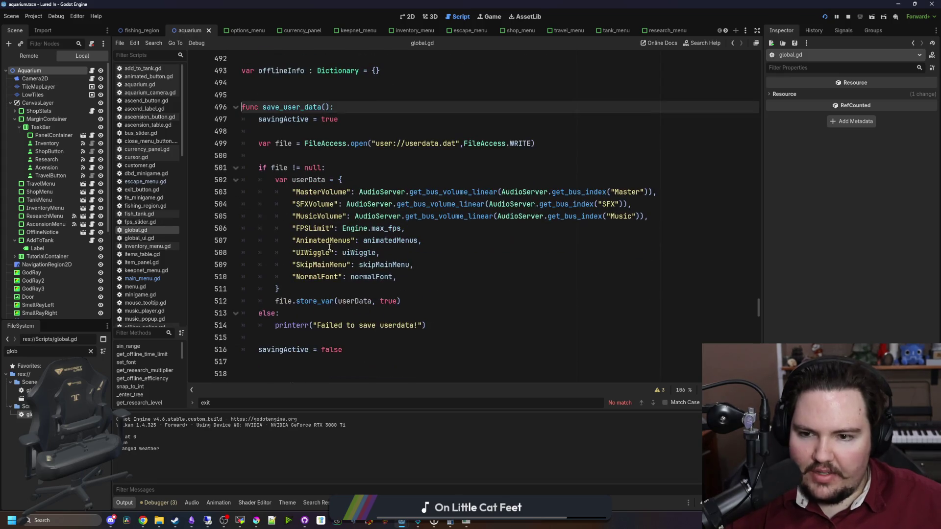
# Step: Review save_user_data's userData entries: volumes, FPSLimit, menu, wiggle and normalFont
pyautogui.click(363, 278)
pyautogui.click(404, 293)
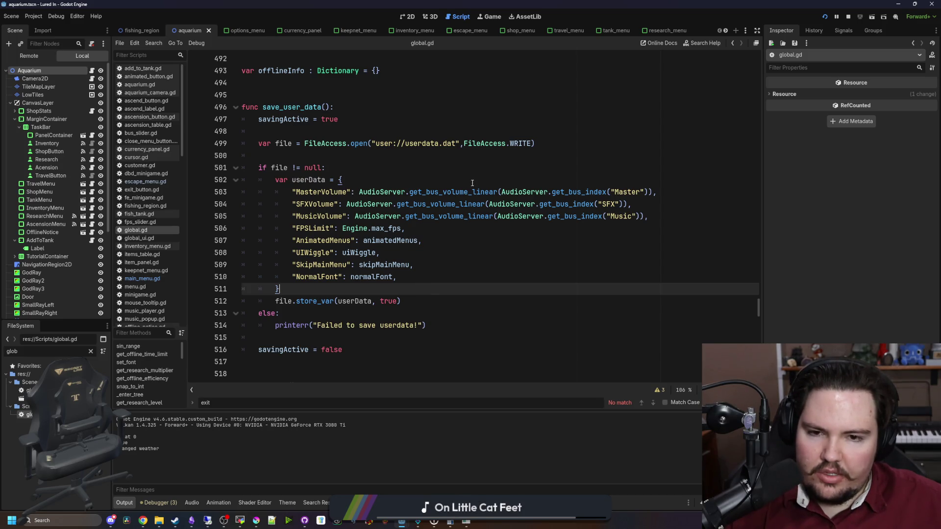
pyautogui.moveTo(351, 193)
pyautogui.mouseDown()
pyautogui.moveTo(338, 201)
pyautogui.moveTo(583, 216)
pyautogui.mouseUp()
pyautogui.click(583, 216)
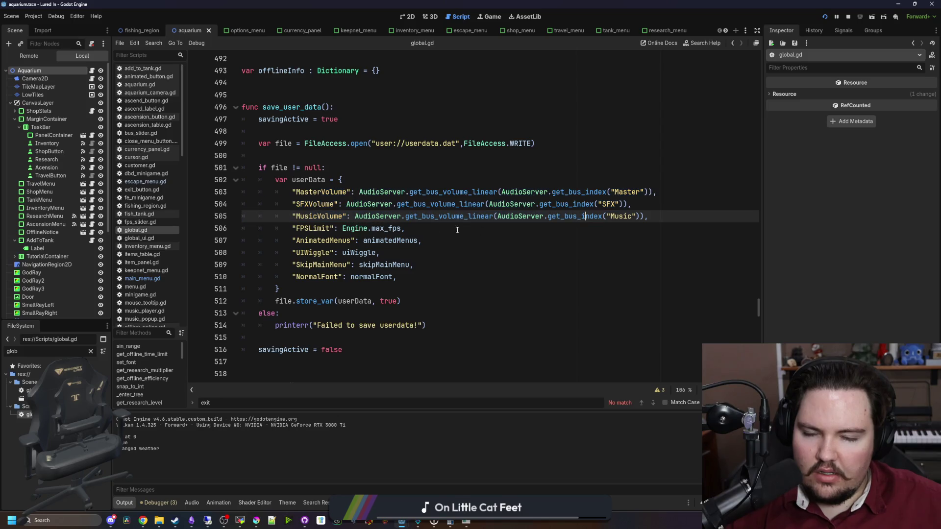
pyautogui.moveTo(376, 228); pyautogui.dragTo(321, 228)
pyautogui.click(371, 228)
pyautogui.moveTo(378, 237); pyautogui.dragTo(414, 265)
pyautogui.click(414, 264)
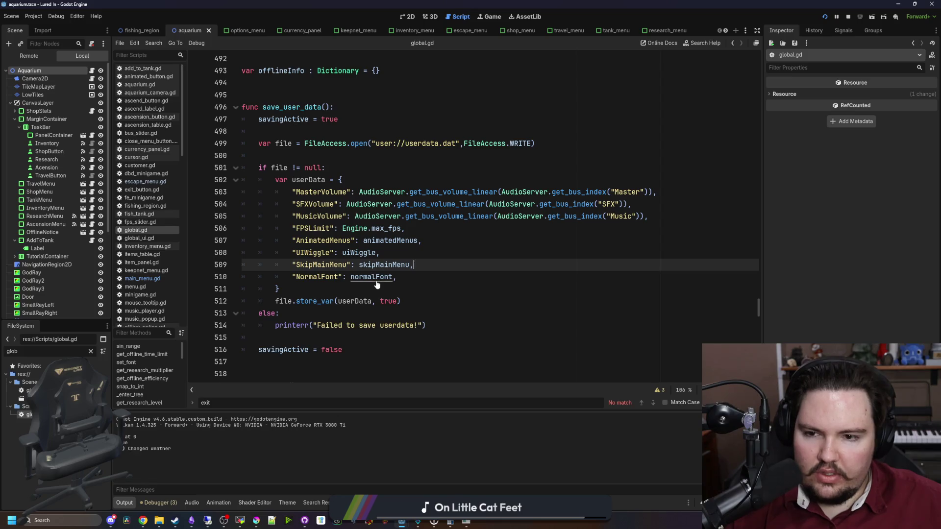
pyautogui.doubleClick(375, 277)
pyautogui.click(345, 277)
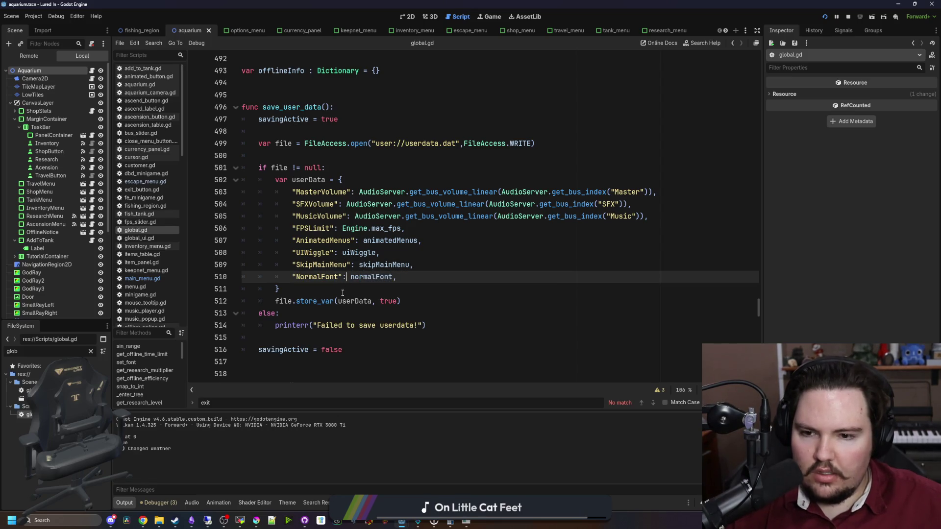
pyautogui.click(343, 292)
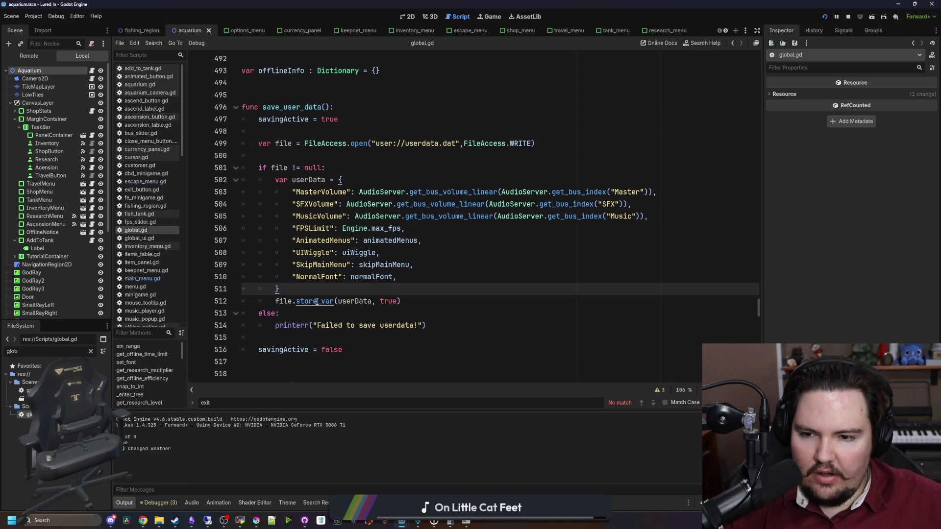
# Step: Change store_var(userData, true) to store_var(userData, false) in save_user_data
pyautogui.doubleClick(388, 301)
pyautogui.write('false')
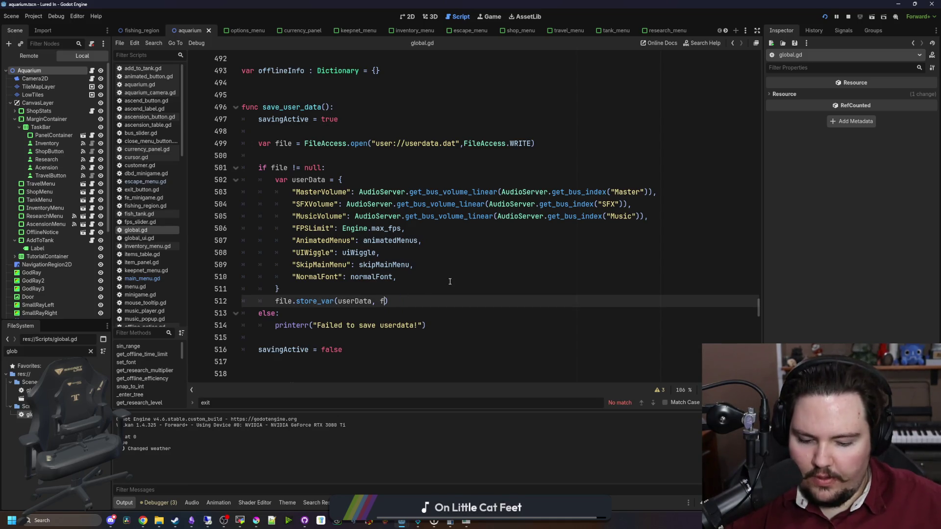
pyautogui.click(450, 281)
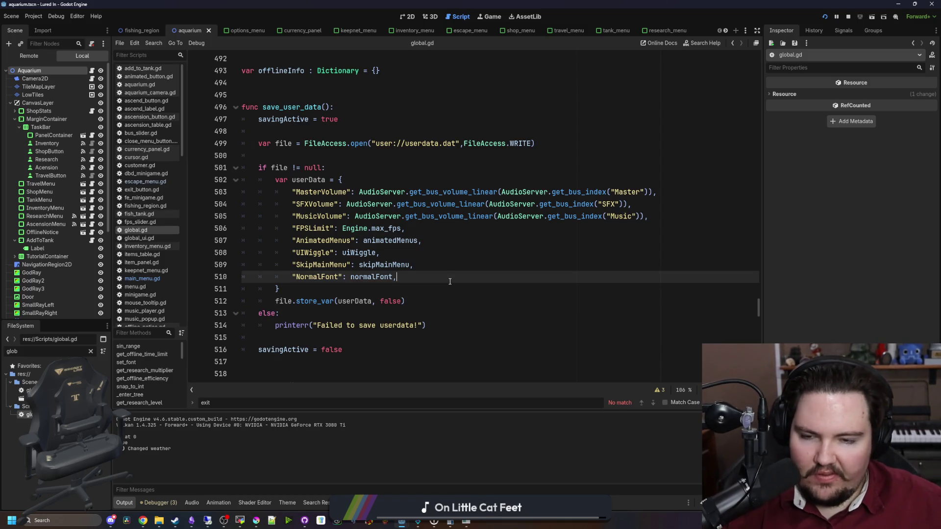
pyautogui.click(375, 291)
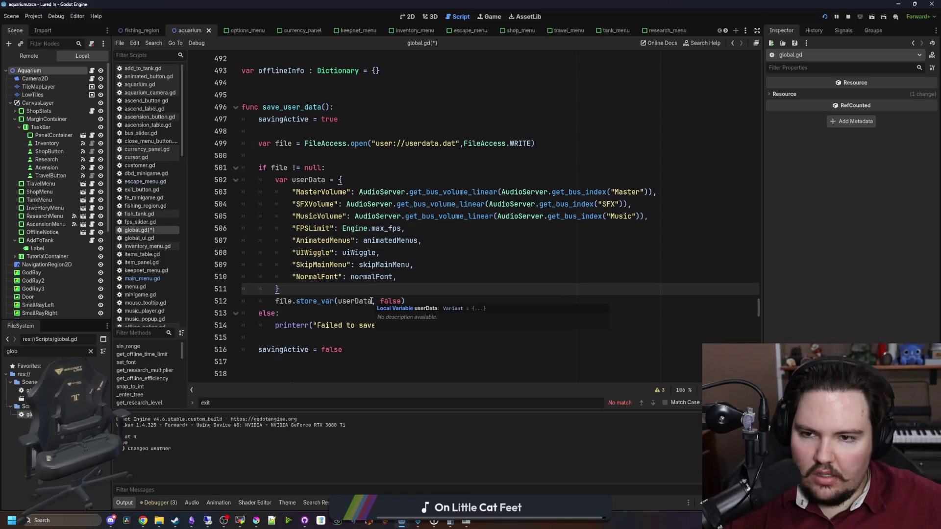
pyautogui.click(332, 315)
# Step: Search the script for save_game to reach the save_game_data function
pyautogui.scroll(-5, 372, 294)
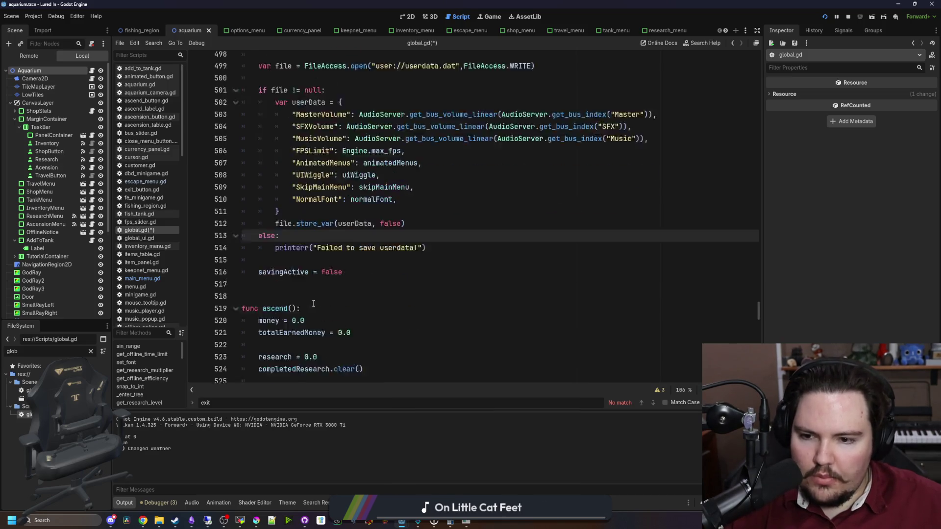
pyautogui.click(417, 269)
pyautogui.hotkey('ctrl', 'f')
pyautogui.write('save_game')
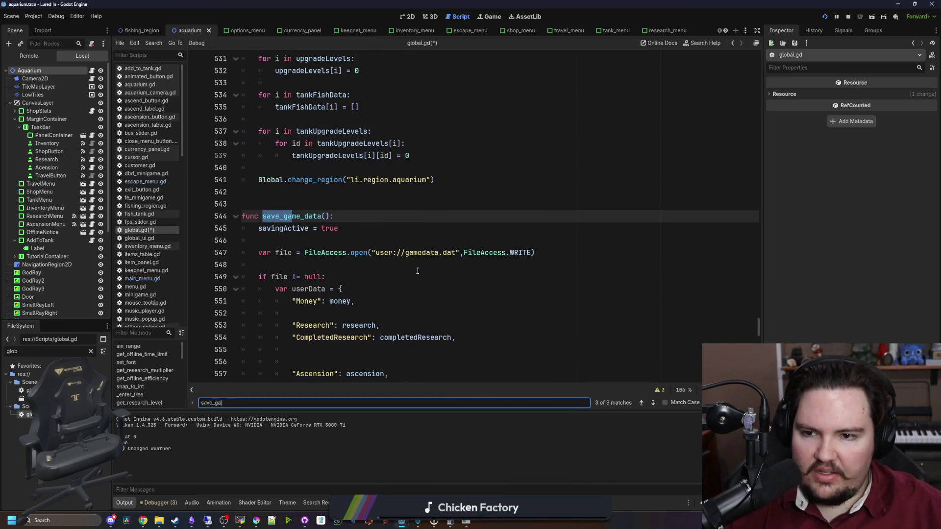
pyautogui.scroll(-5, 418, 271)
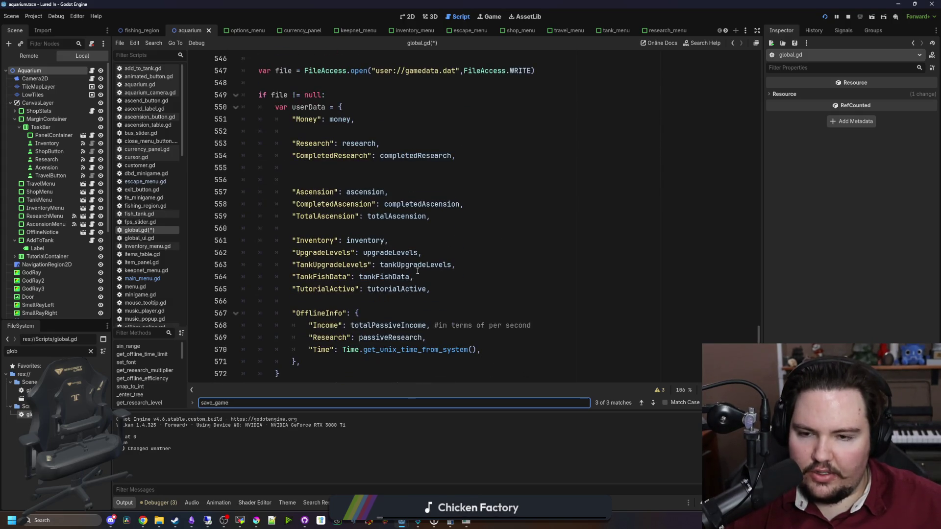
pyautogui.scroll(-2, 418, 271)
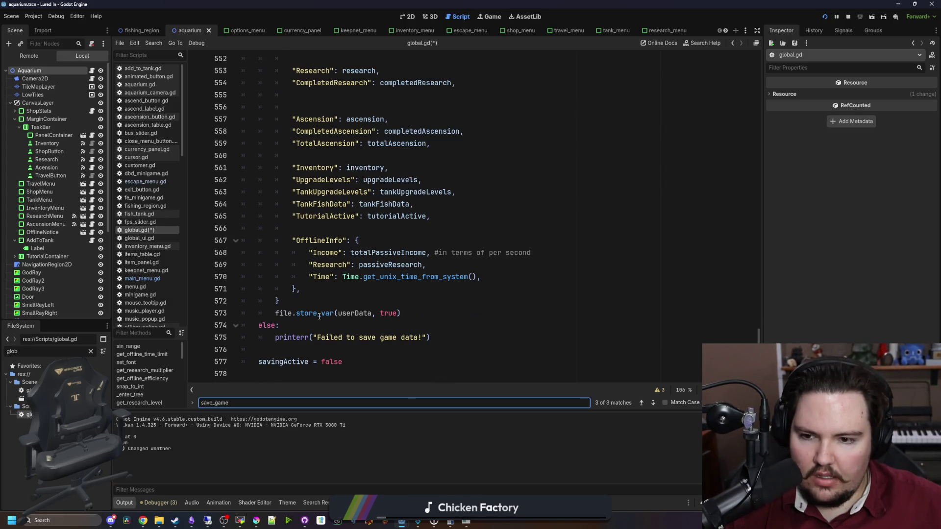
# Step: Read the full_objects explanation in the store_var documentation
pyautogui.keyDown('ctrl'); pyautogui.click(323, 314); pyautogui.keyUp('ctrl')
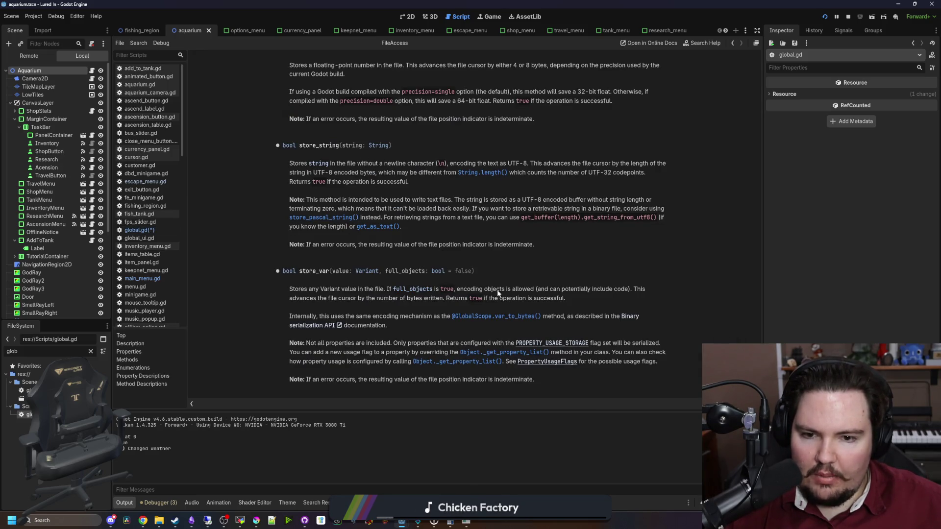
pyautogui.moveTo(487, 289)
pyautogui.mouseDown()
pyautogui.moveTo(640, 289)
pyautogui.moveTo(529, 308)
pyautogui.mouseUp()
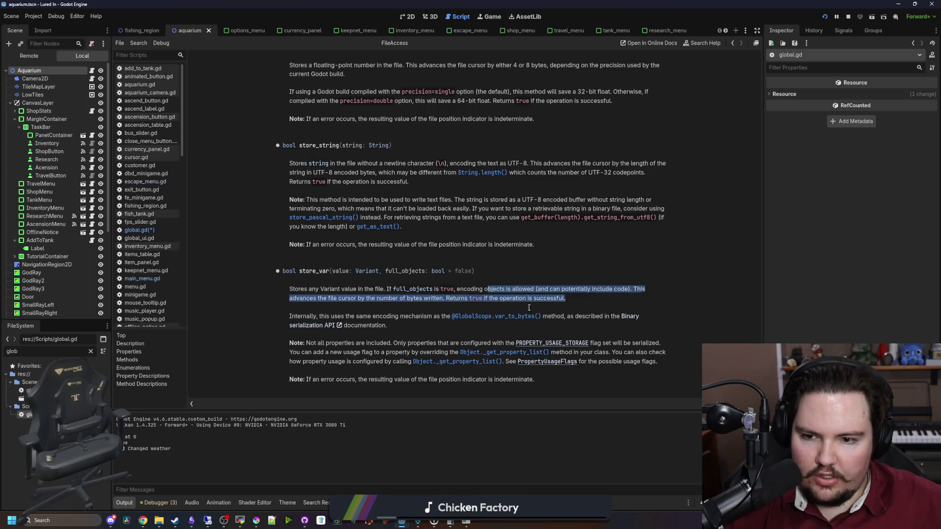
pyautogui.moveTo(328, 302)
pyautogui.mouseDown()
pyautogui.moveTo(298, 301)
pyautogui.moveTo(525, 299)
pyautogui.mouseUp()
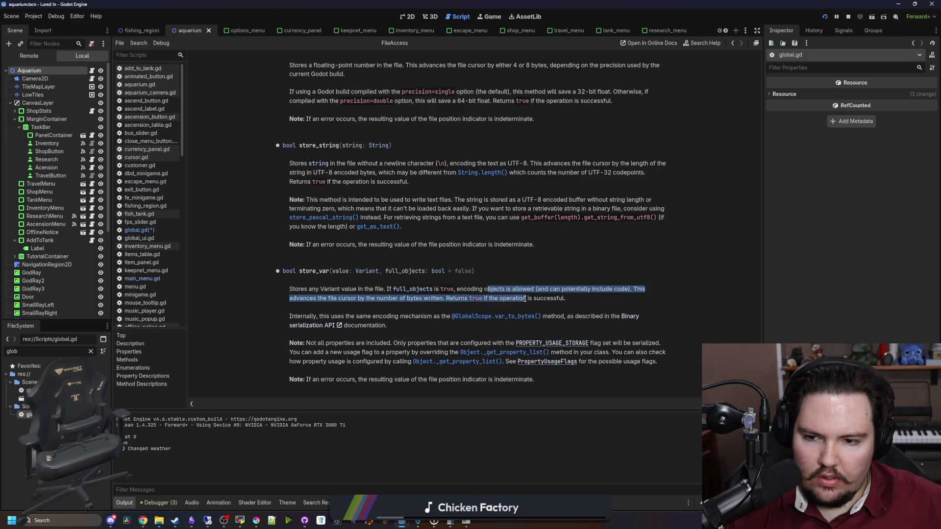
pyautogui.click(528, 287)
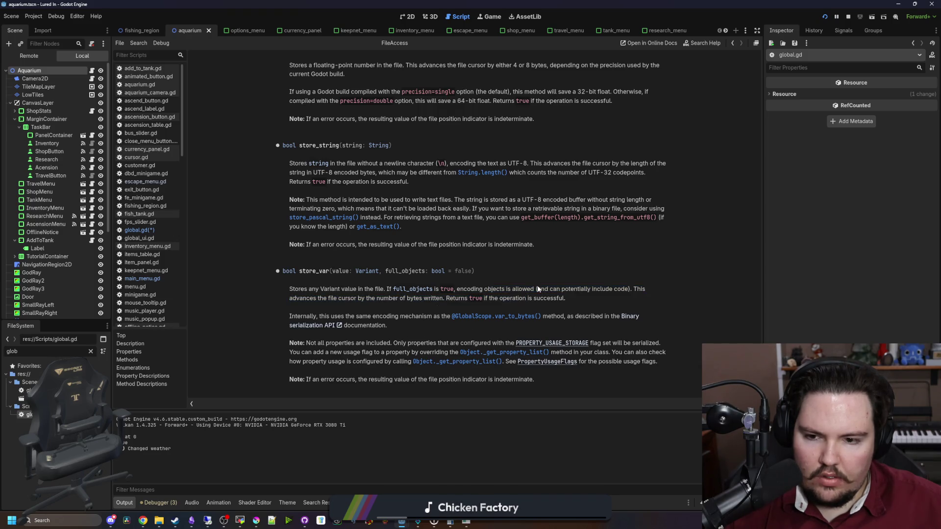
# Step: Back in global.gd, set save_game_data's store_var full_objects argument to false
pyautogui.hotkey('alt', 'Left')
pyautogui.doubleClick(396, 314)
pyautogui.write('false')
pyautogui.click(378, 289)
# Step: Reopen the store_var documentation from the store_var call in global.gd
pyautogui.scroll(4, 378, 288)
pyautogui.scroll(-5, 407, 297)
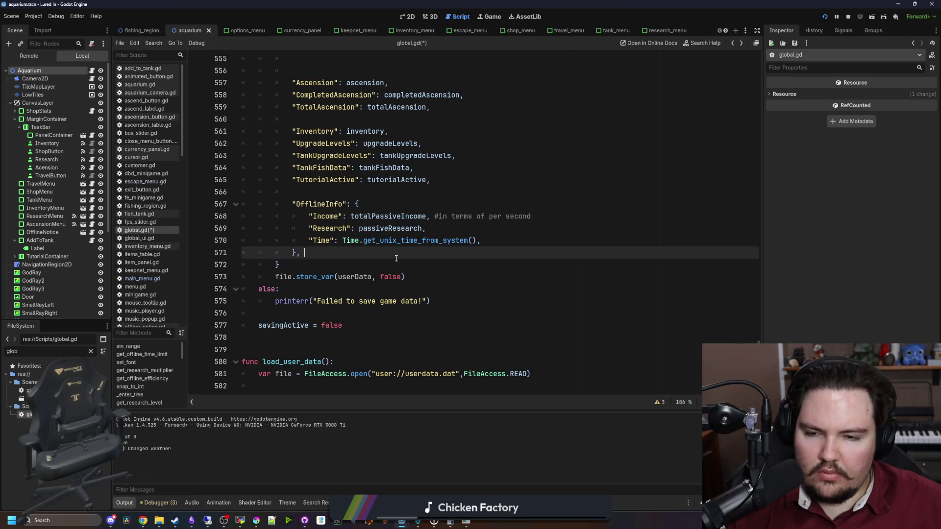
pyautogui.scroll(2, 397, 258)
pyautogui.click(346, 252)
pyautogui.scroll(-3, 338, 259)
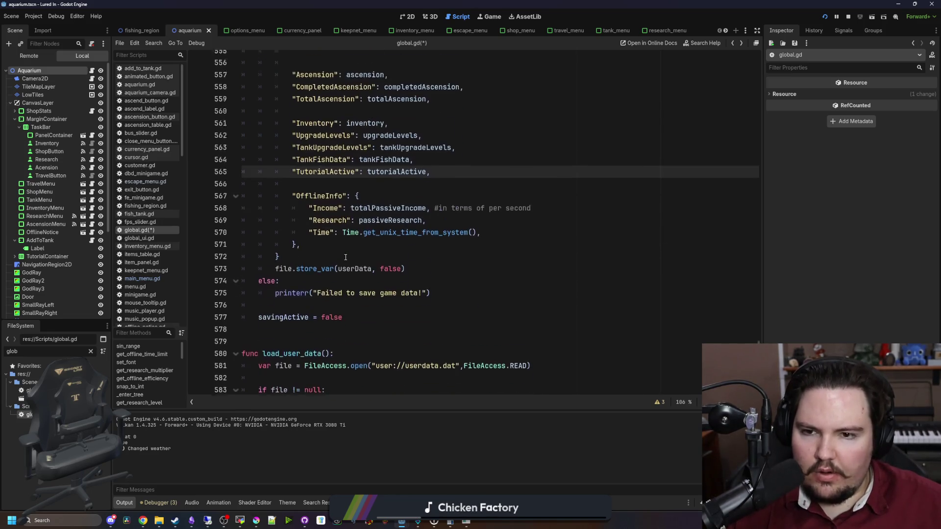
pyautogui.click(330, 252)
pyautogui.keyDown('ctrl'); pyautogui.click(326, 240); pyautogui.keyUp('ctrl')
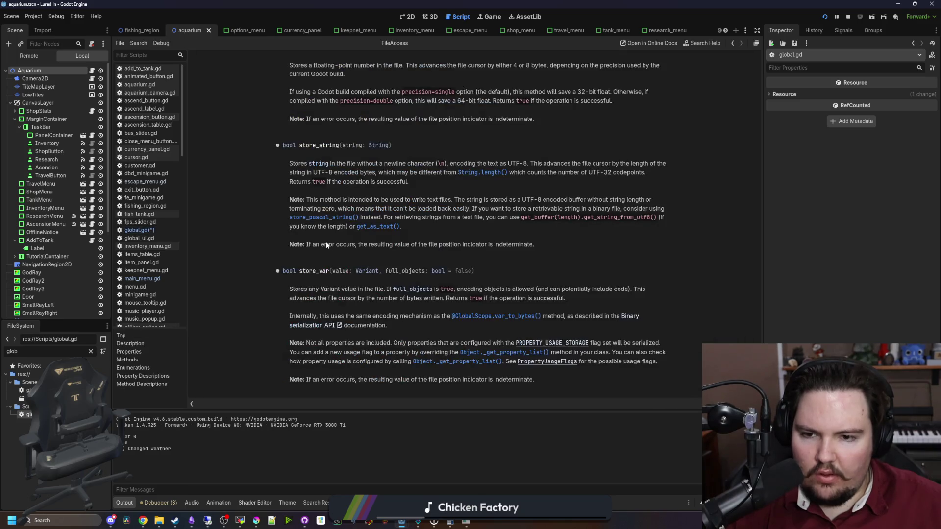
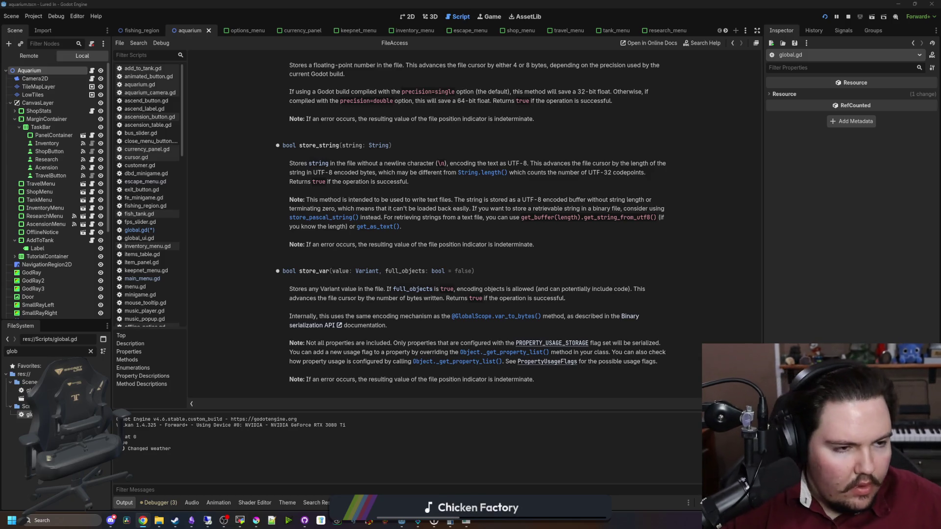
# Step: Switch to the browser's 'store_var godot' results and open the Saving games docs page
pyautogui.hotkey('alt', 'Tab')
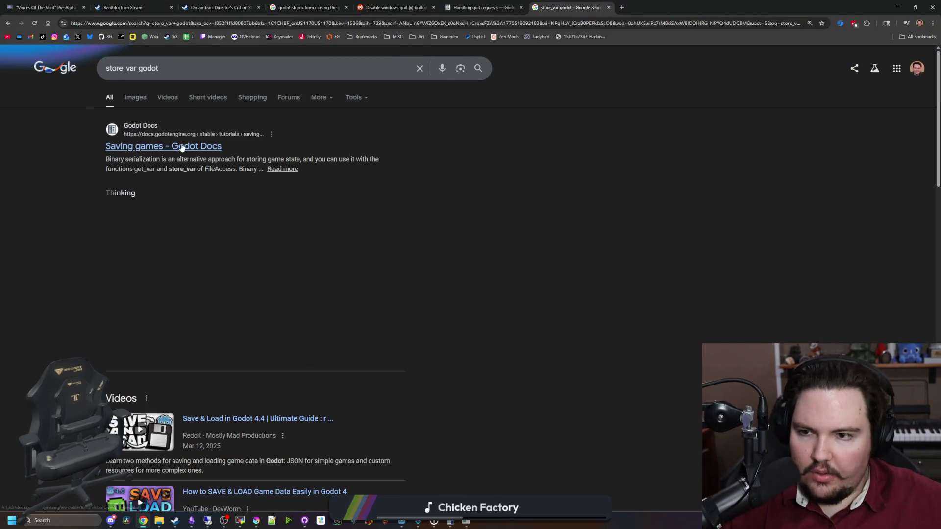
pyautogui.click(657, 7)
# Step: Search the Saving games page for 'save_var' and read down to Binary serialization
pyautogui.hotkey('ctrl', 'f')
pyautogui.write('save_var')
pyautogui.scroll(-6, 760, 224)
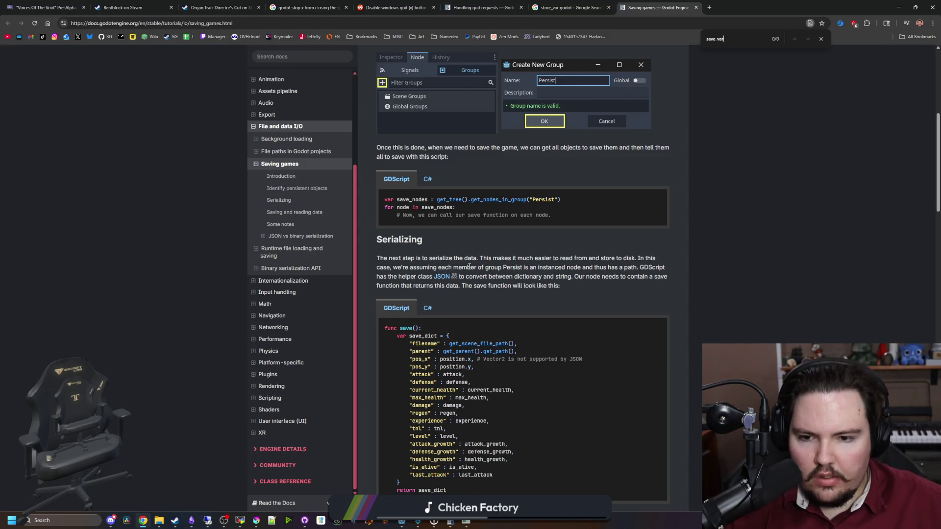
pyautogui.scroll(-3, 469, 266)
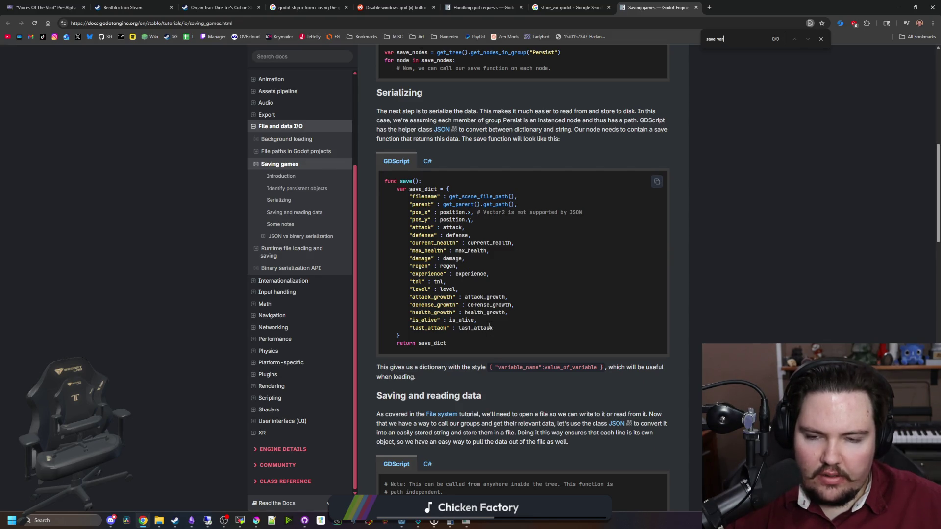
pyautogui.scroll(-5, 488, 325)
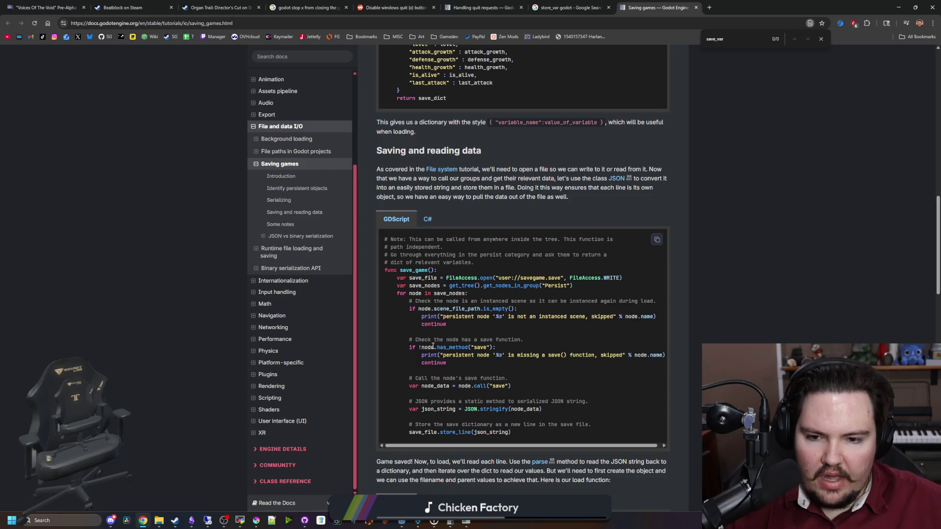
pyautogui.scroll(-3, 541, 354)
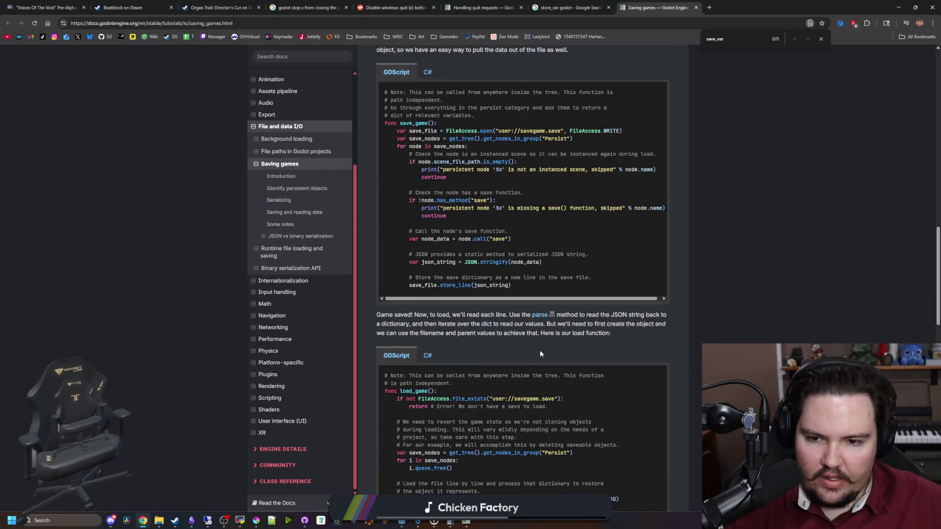
pyautogui.scroll(-3, 541, 353)
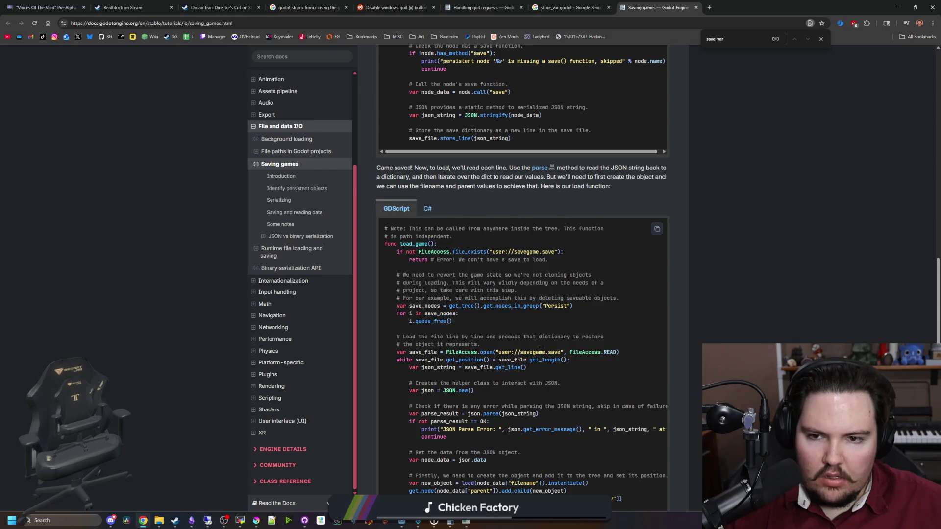
pyautogui.scroll(-7, 541, 351)
pyautogui.scroll(-4, 540, 352)
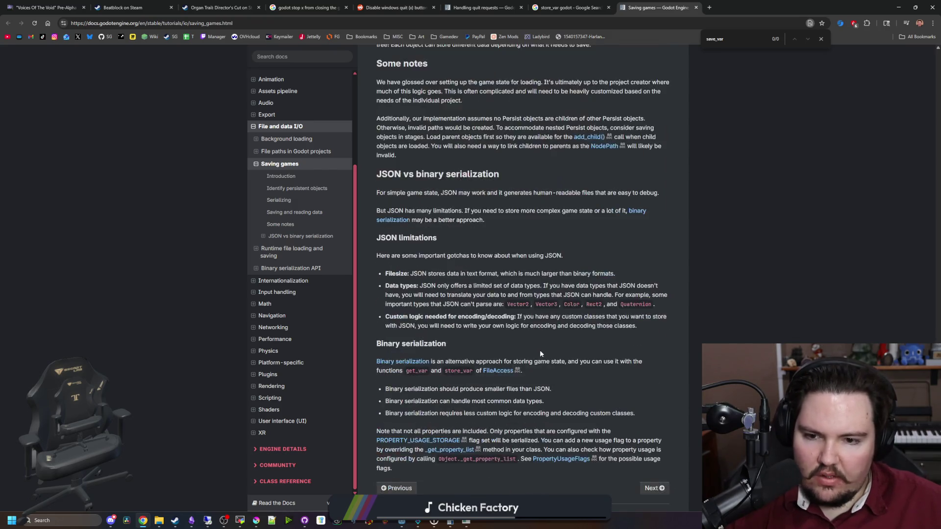
pyautogui.scroll(-2, 471, 307)
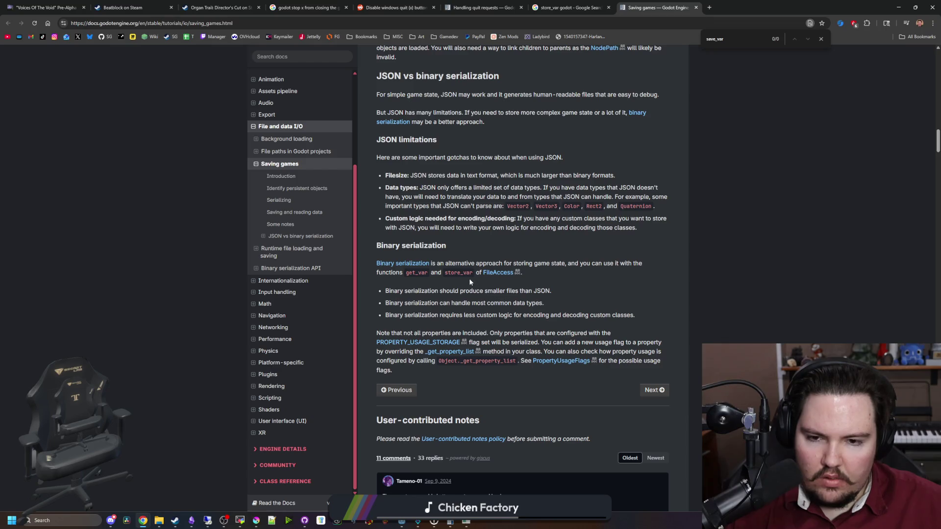
# Step: Highlight the Binary serialization notes and open PROPERTY_USAGE_STORAGE in a background tab
pyautogui.moveTo(448, 290)
pyautogui.mouseDown()
pyautogui.moveTo(512, 303)
pyautogui.moveTo(489, 315)
pyautogui.moveTo(534, 315)
pyautogui.mouseUp()
pyautogui.click(512, 304)
pyautogui.click(483, 336)
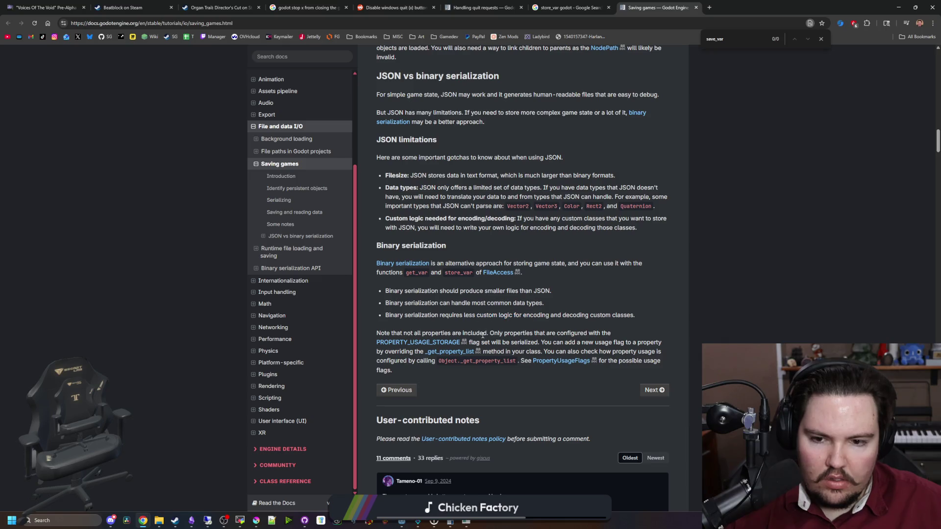
pyautogui.moveTo(493, 333)
pyautogui.mouseDown()
pyautogui.moveTo(613, 344)
pyautogui.moveTo(492, 333)
pyautogui.mouseUp()
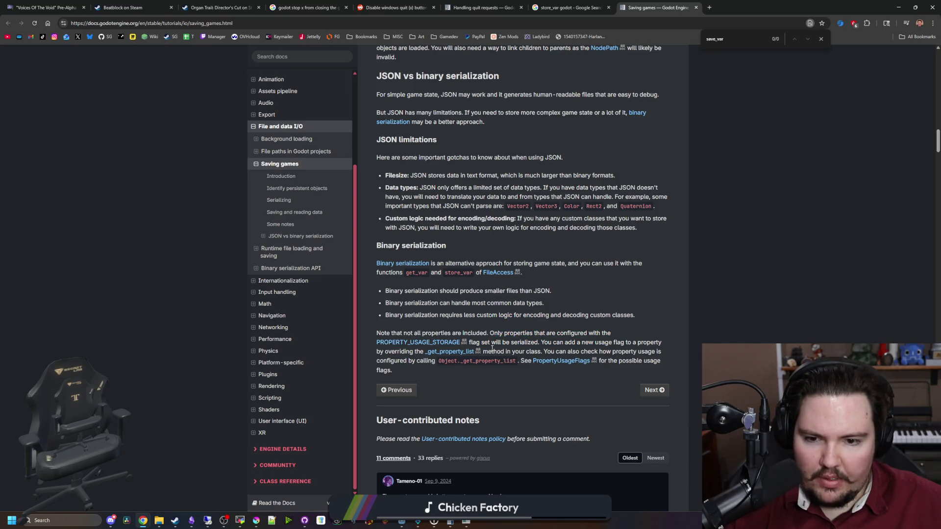
pyautogui.middleClick(449, 344)
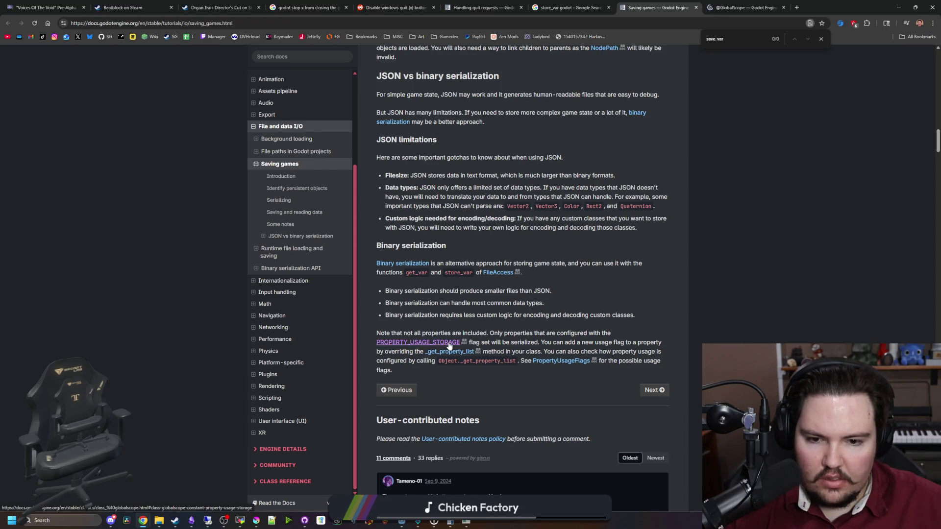
pyautogui.click(745, 7)
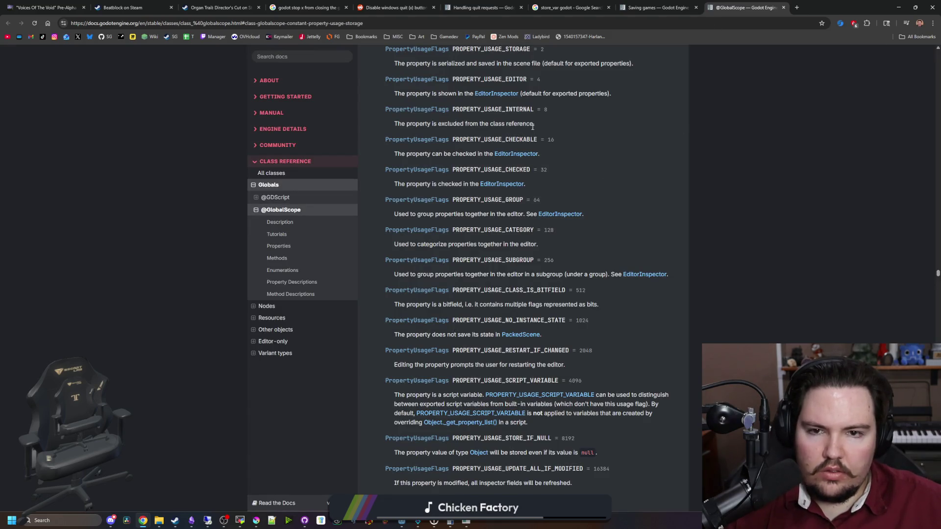
pyautogui.click(657, 8)
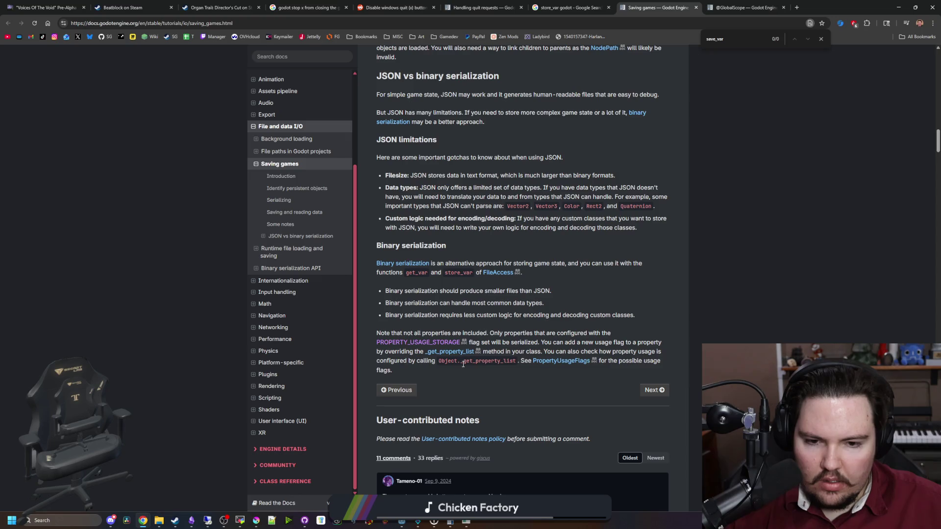
pyautogui.scroll(-1, 463, 364)
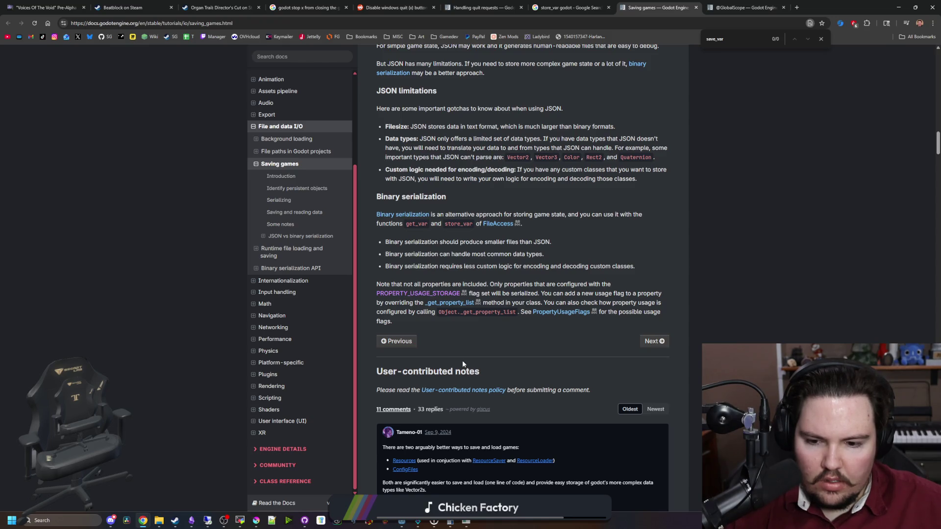
pyautogui.scroll(2, 484, 443)
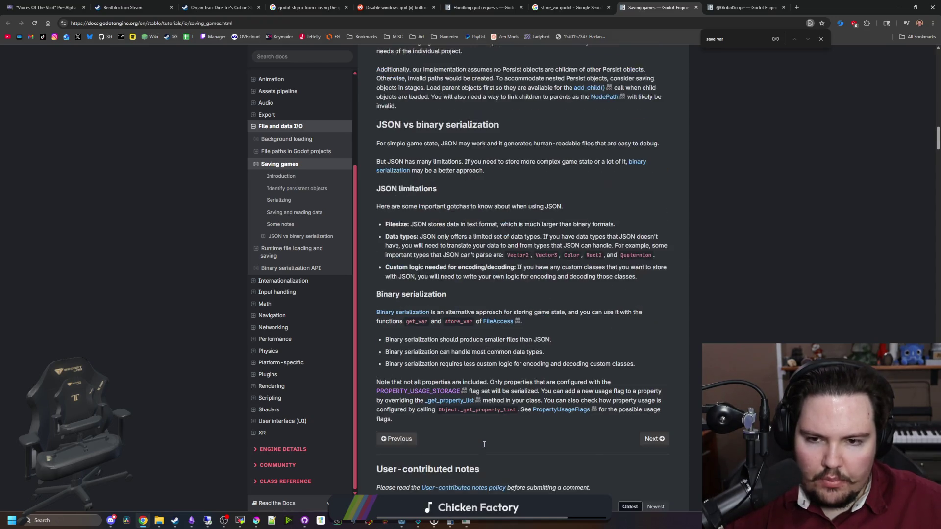
# Step: Search the docs for 'store_var' and open the Binary serialization API article
pyautogui.click(293, 57)
pyautogui.write('store_var')
pyautogui.press('Return')
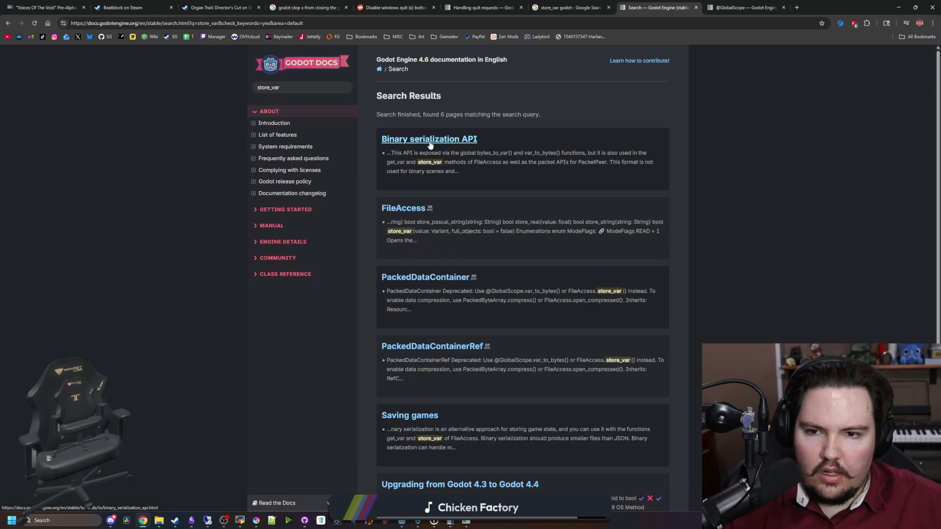
pyautogui.click(429, 142)
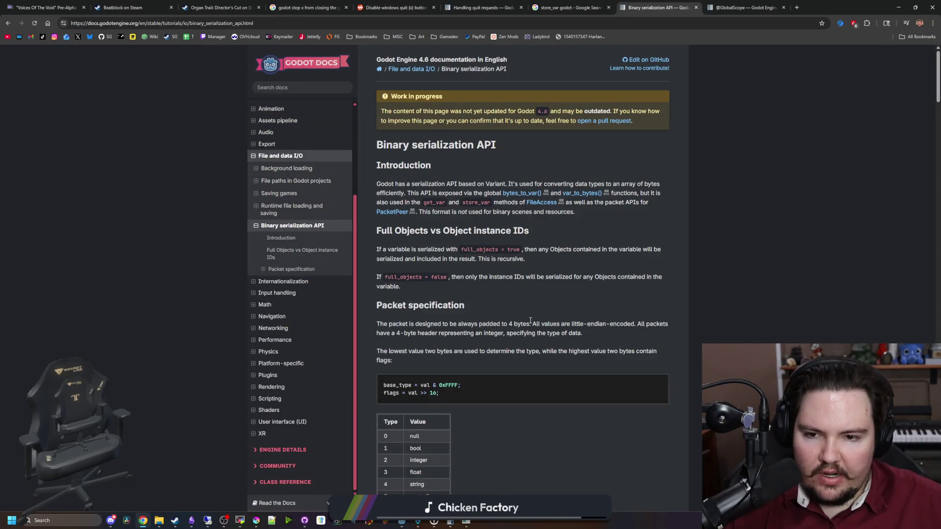
# Step: Find 'store_var' in the article and scroll through its packet specification tables
pyautogui.hotkey('ctrl', 'f')
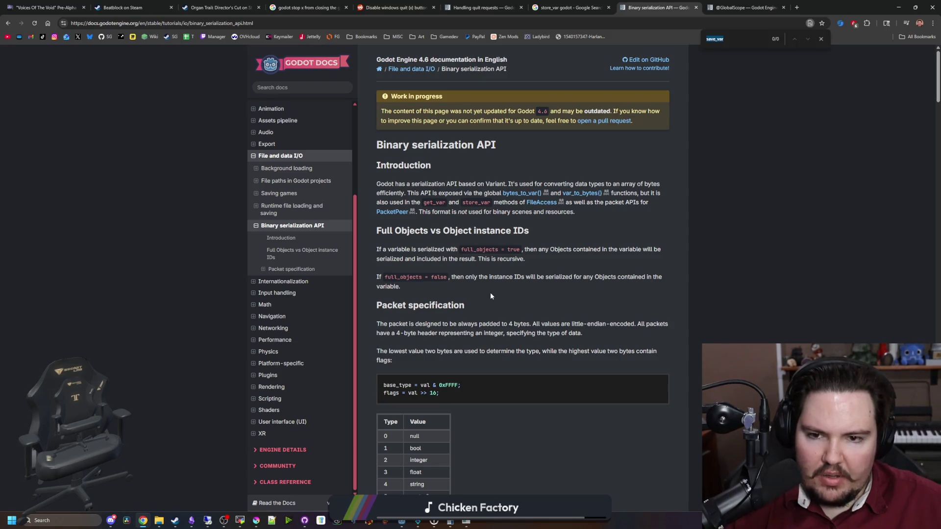
pyautogui.scroll(-7, 491, 294)
pyautogui.write('store_var')
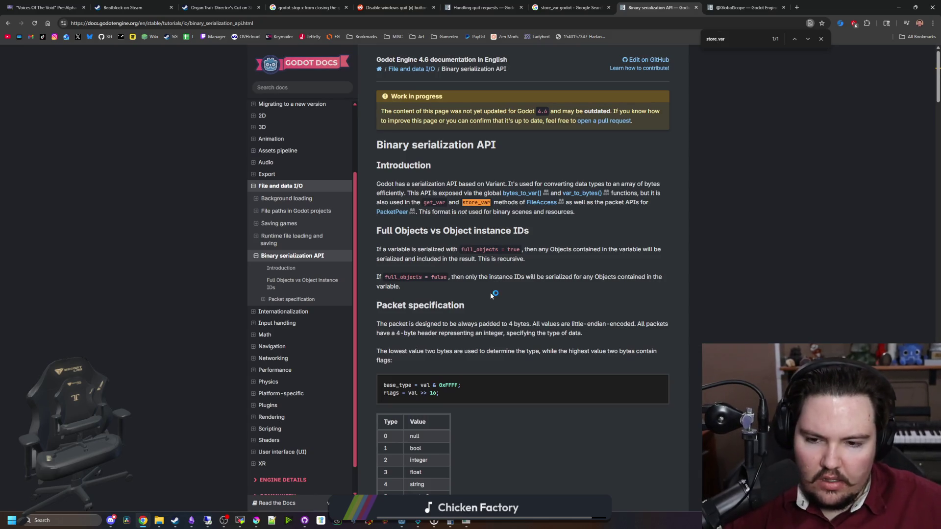
pyautogui.scroll(-6, 482, 339)
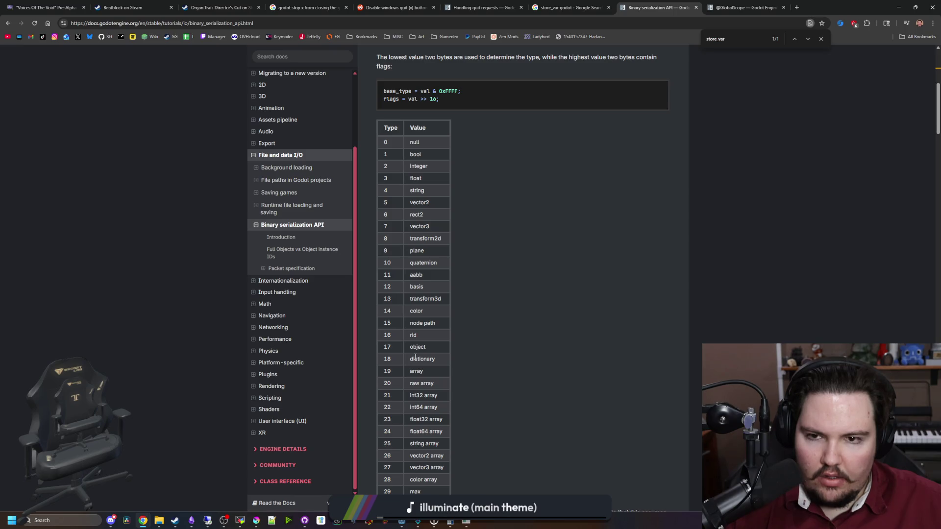
pyautogui.scroll(3, 415, 356)
pyautogui.scroll(-5, 415, 359)
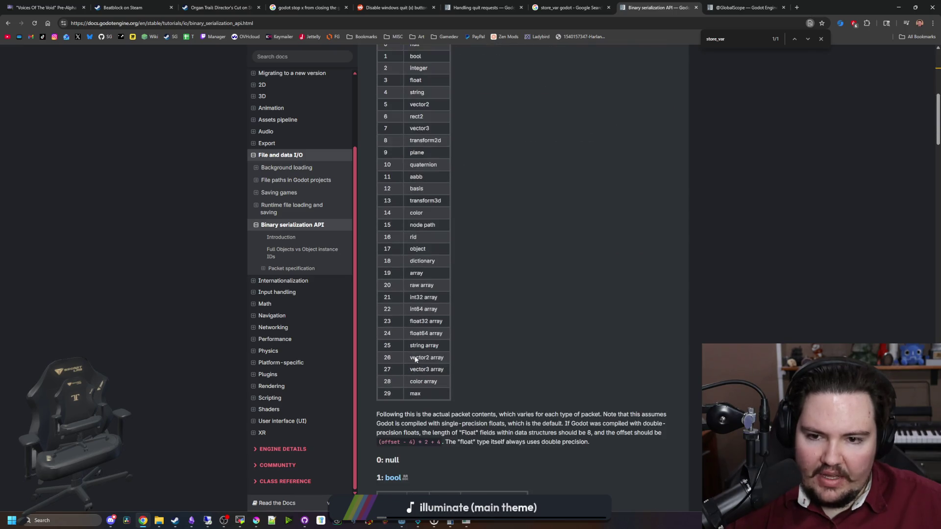
pyautogui.scroll(-4, 415, 357)
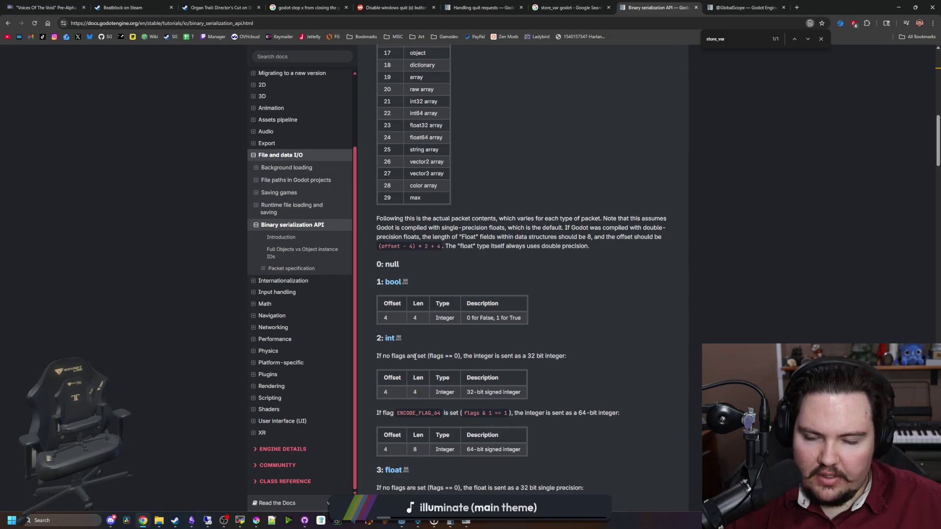
pyautogui.scroll(2, 415, 356)
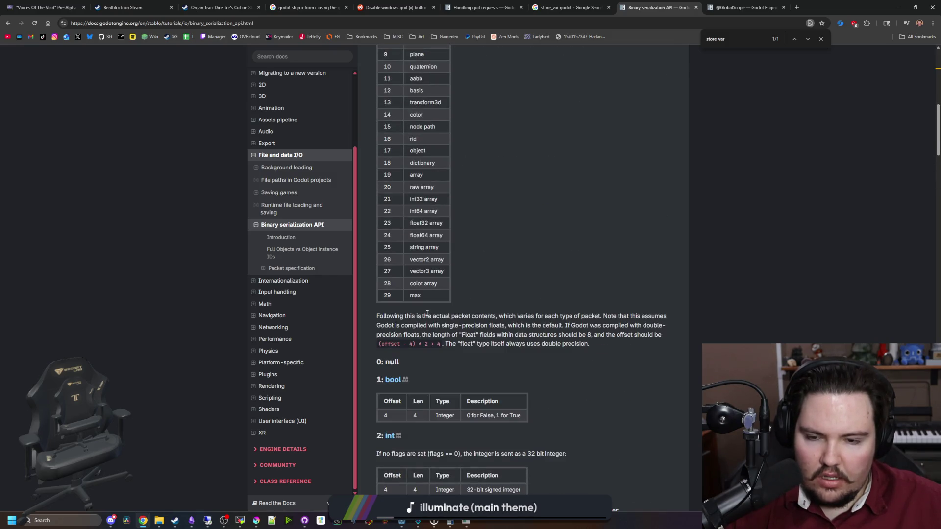
pyautogui.scroll(7, 437, 289)
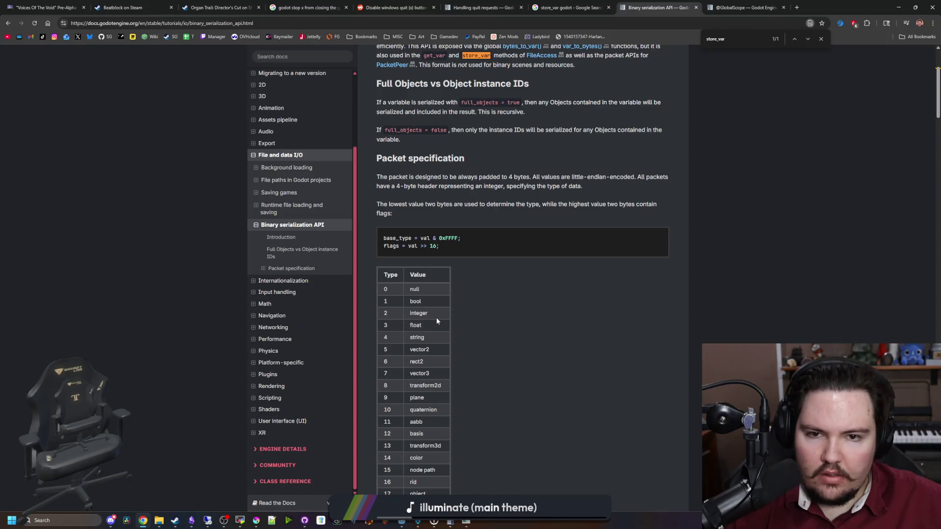
pyautogui.scroll(3, 436, 320)
# Step: Highlight the full_objects true and false explanations, then return to Godot's global.gd script
pyautogui.moveTo(415, 248); pyautogui.dragTo(486, 249)
pyautogui.moveTo(545, 250)
pyautogui.mouseDown()
pyautogui.moveTo(635, 251)
pyautogui.moveTo(410, 257)
pyautogui.moveTo(496, 256)
pyautogui.mouseUp()
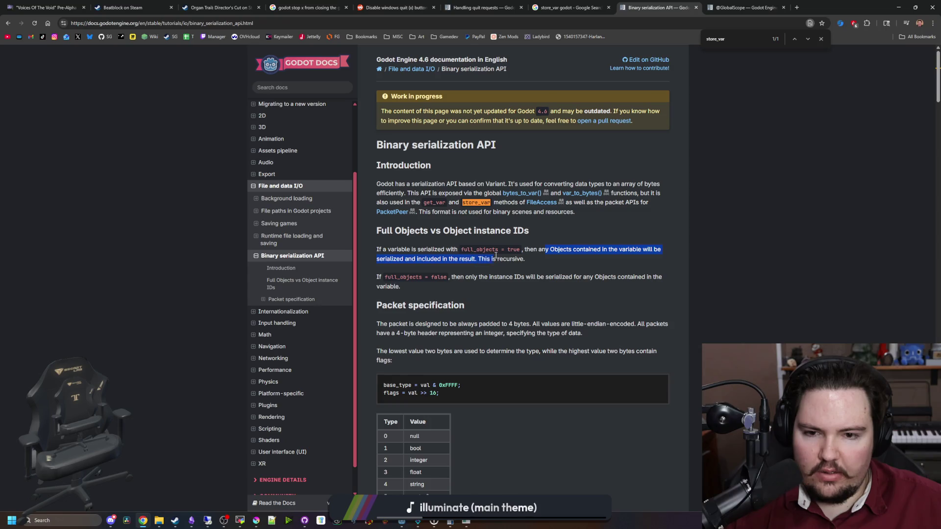
pyautogui.click(516, 258)
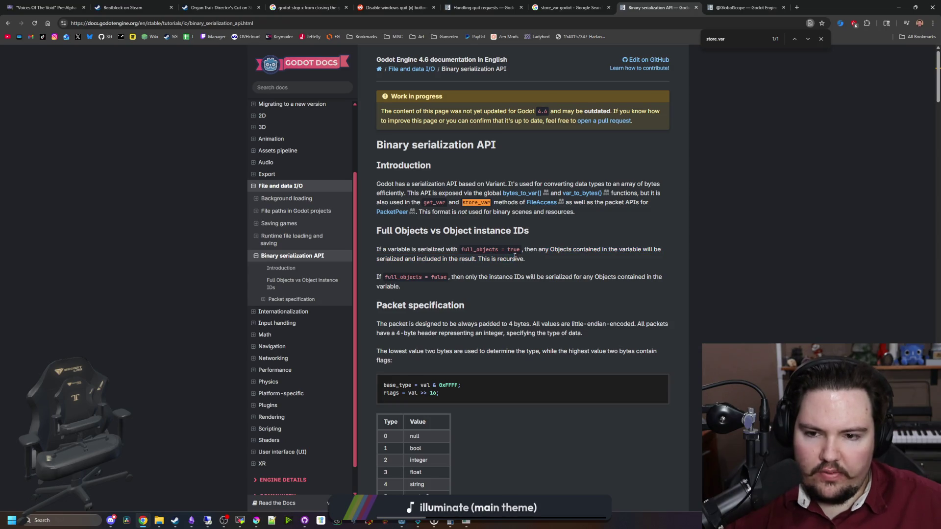
pyautogui.moveTo(390, 279); pyautogui.dragTo(454, 277)
pyautogui.click(483, 276)
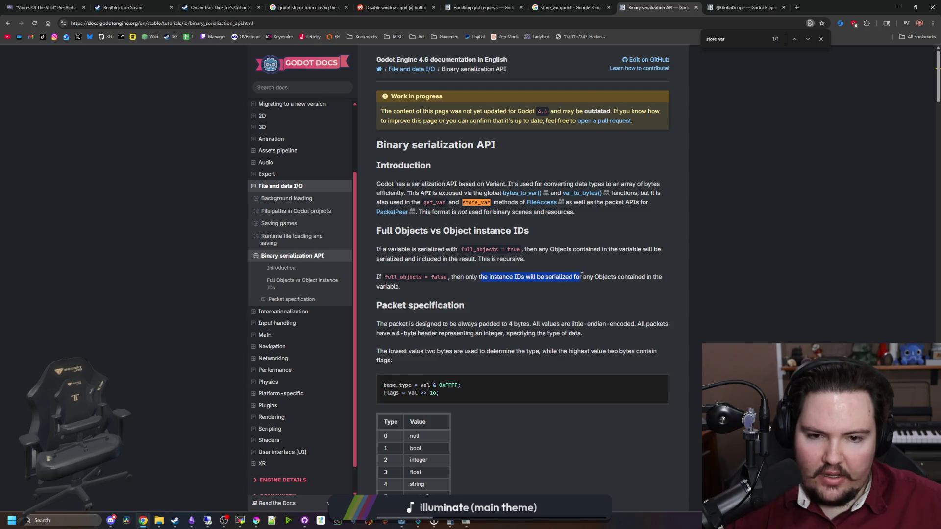
pyautogui.moveTo(591, 276); pyautogui.dragTo(651, 278)
pyautogui.click(624, 275)
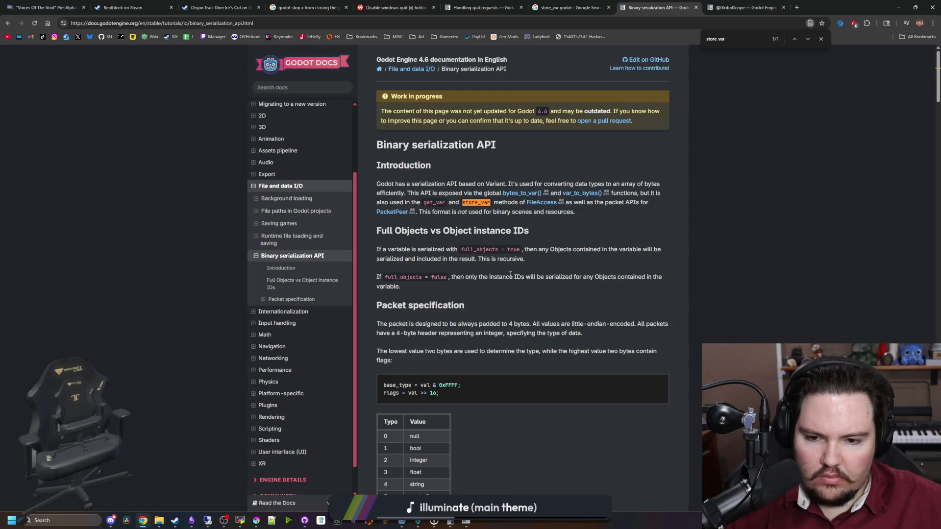
pyautogui.scroll(-12, 510, 275)
pyautogui.scroll(-15, 510, 273)
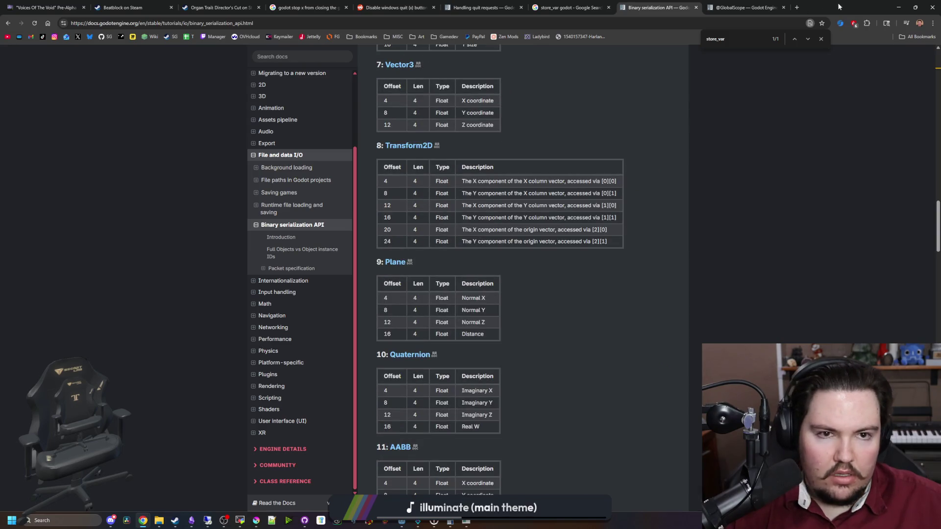
pyautogui.hotkey('alt', 'Tab')
pyautogui.click(140, 230)
# Step: Type Object and Variant in global.gd to look up their class references
pyautogui.click(400, 226)
pyautogui.press('Down')
pyautogui.write('Object')
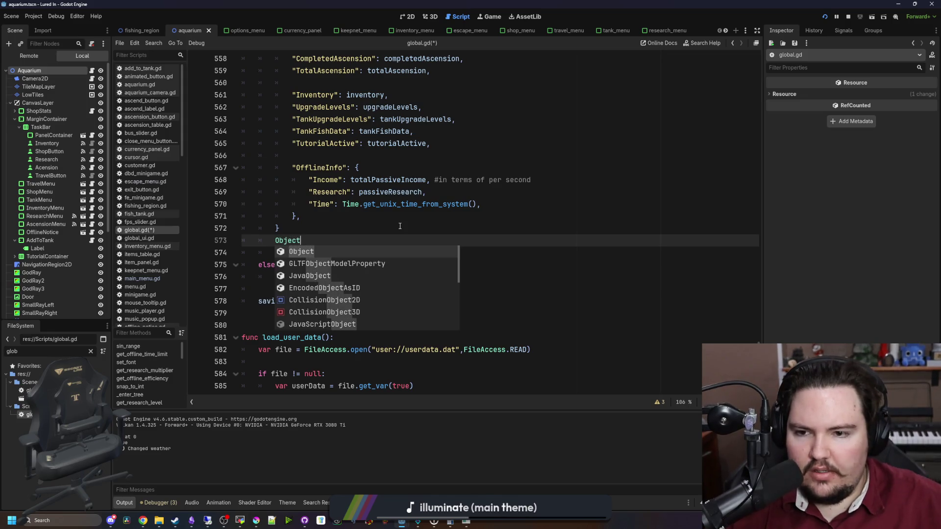
pyautogui.keyDown('ctrl'); pyautogui.click(294, 241); pyautogui.keyUp('ctrl')
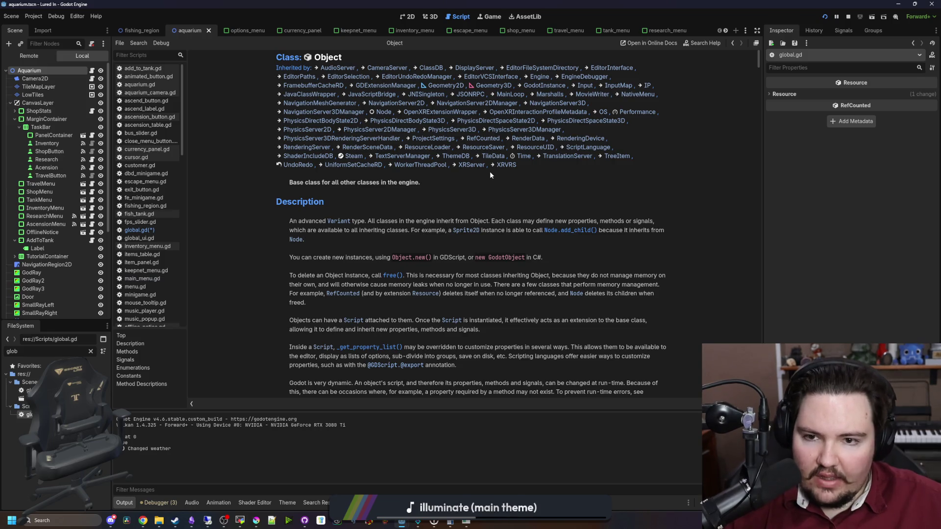
pyautogui.hotkey('alt', 'Left')
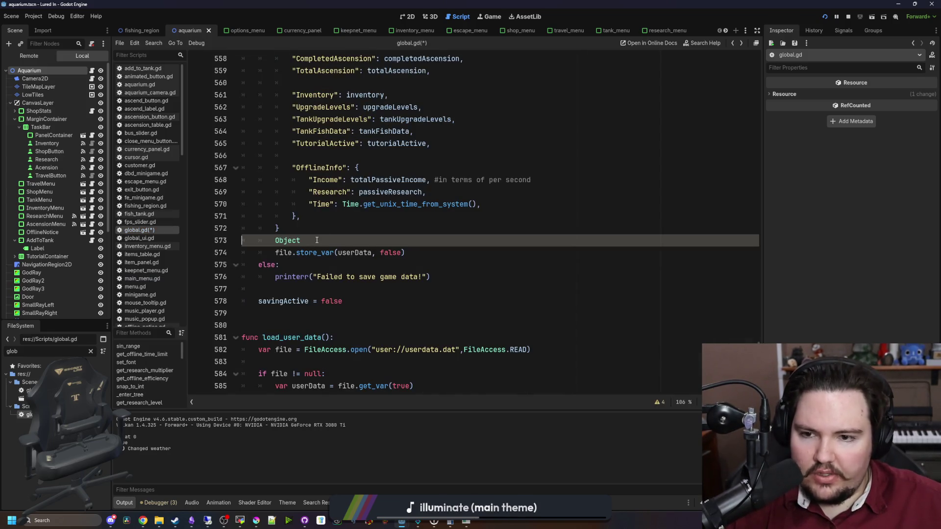
pyautogui.write('V')
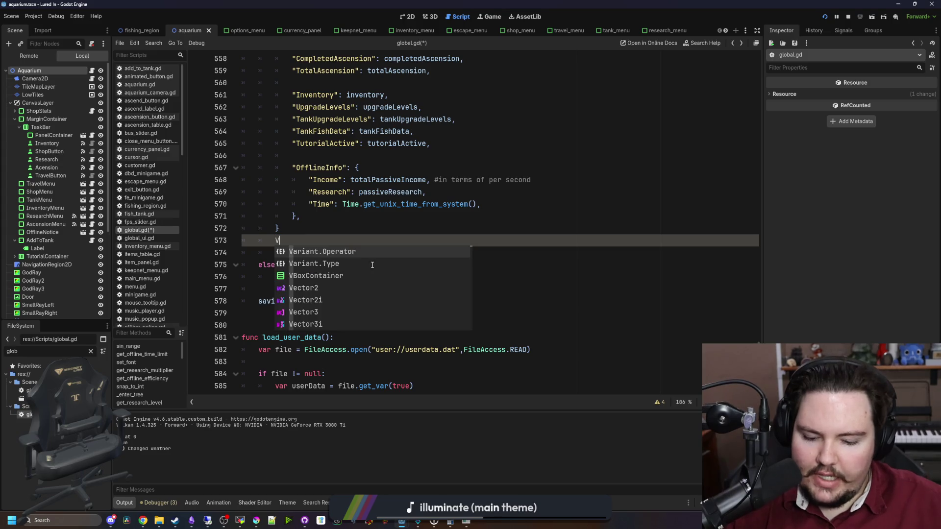
pyautogui.write('ariant')
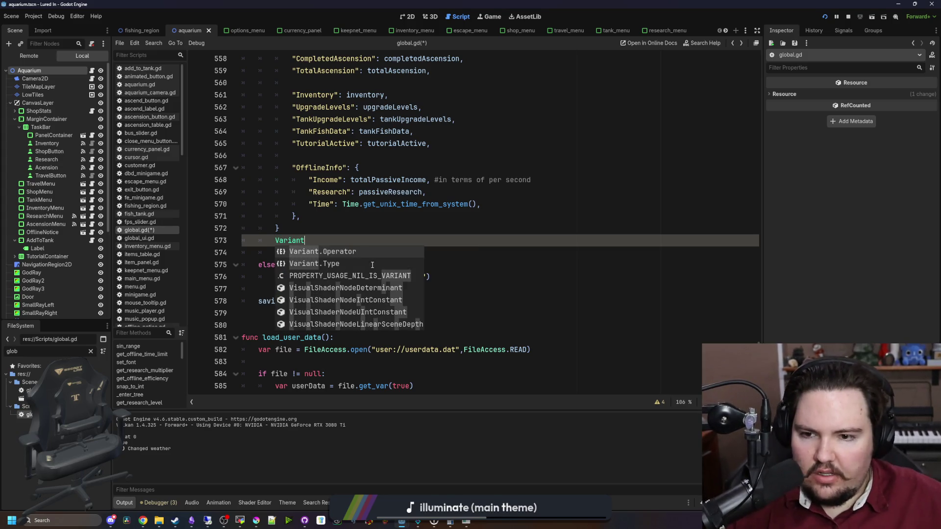
pyautogui.press('Escape')
pyautogui.keyDown('ctrl'); pyautogui.click(287, 240); pyautogui.keyUp('ctrl')
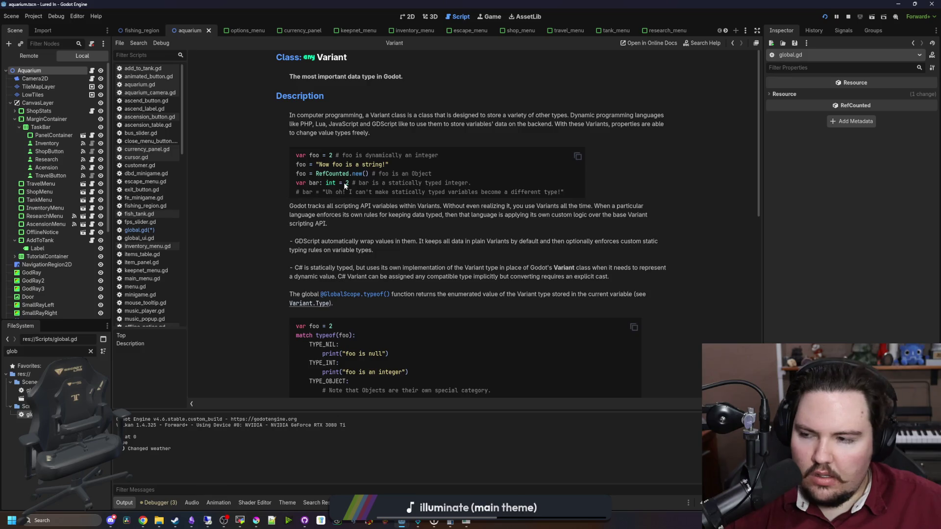
pyautogui.hotkey('alt', 'Left')
# Step: Look up the Dictionary class reference, then delete the temporary lookup word
pyautogui.doubleClick(301, 241)
pyautogui.write('Dictionary')
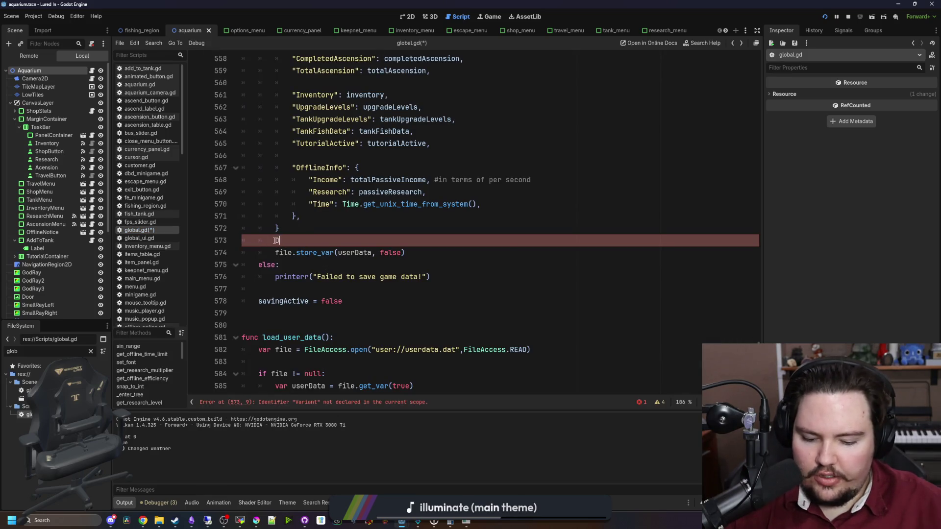
pyautogui.press('Escape')
pyautogui.keyDown('ctrl'); pyautogui.click(294, 240); pyautogui.keyUp('ctrl')
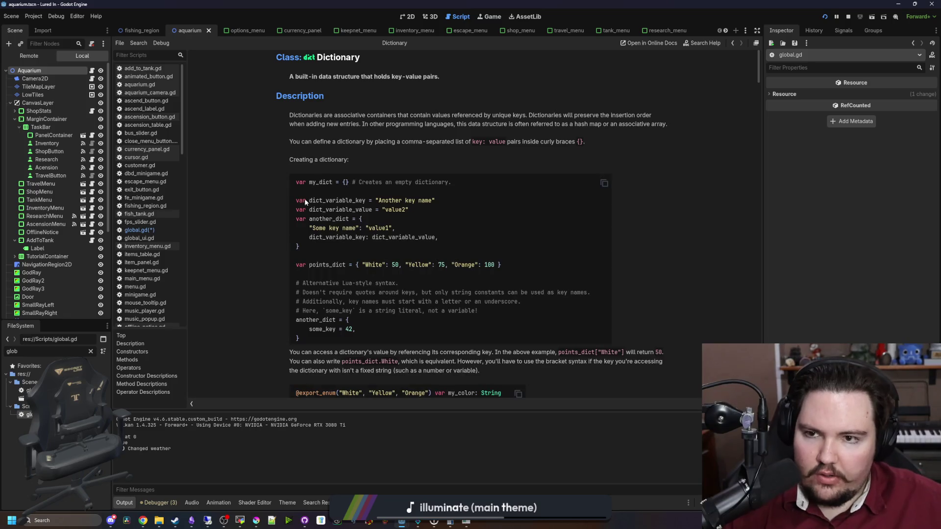
pyautogui.scroll(-3, 387, 126)
pyautogui.scroll(3, 381, 128)
pyautogui.scroll(-10, 400, 164)
pyautogui.scroll(3, 401, 174)
pyautogui.scroll(10, 382, 198)
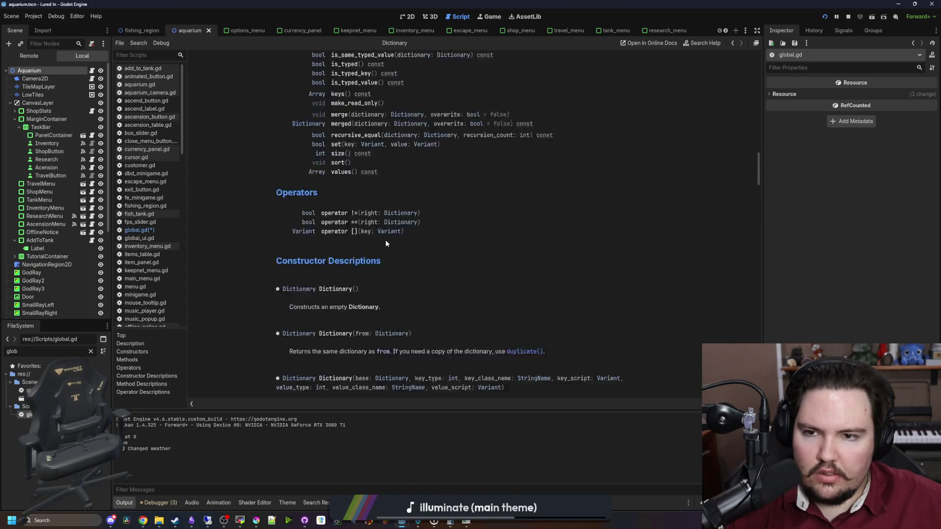
pyautogui.scroll(10, 385, 240)
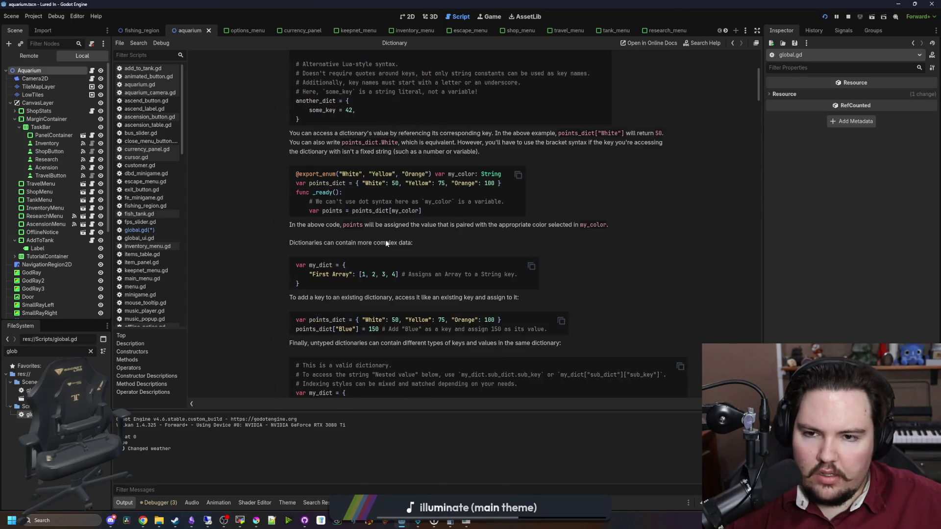
pyautogui.hotkey('alt', 'Left')
pyautogui.moveTo(273, 243); pyautogui.dragTo(272, 244)
pyautogui.press('BackSpace')
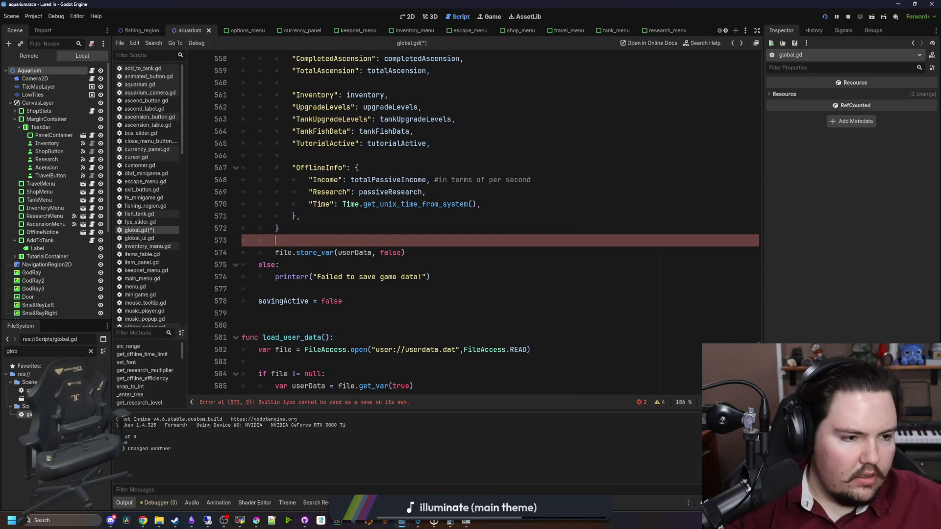
# Step: Change load_user_data's get_var argument from true to false after checking its documentation
pyautogui.scroll(8, 392, 258)
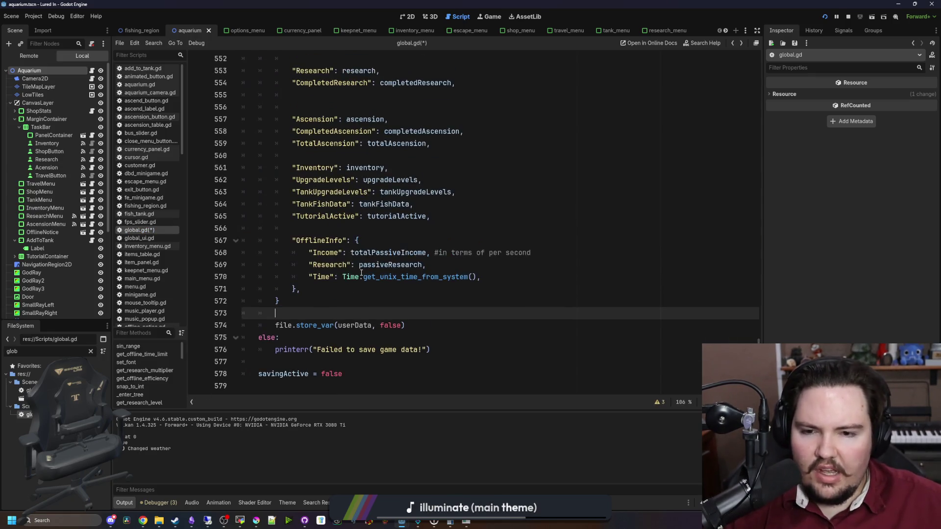
pyautogui.scroll(-12, 360, 260)
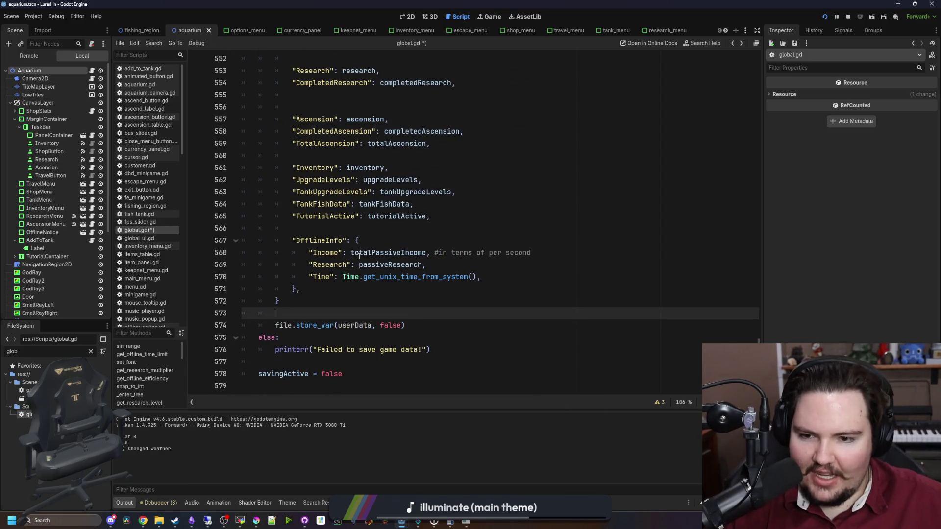
pyautogui.scroll(-3, 387, 286)
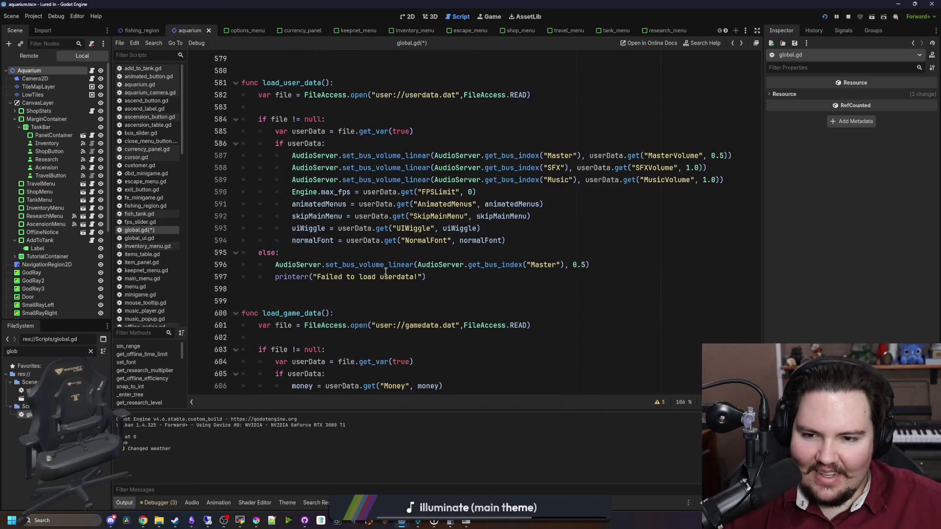
pyautogui.click(349, 290)
pyautogui.click(392, 144)
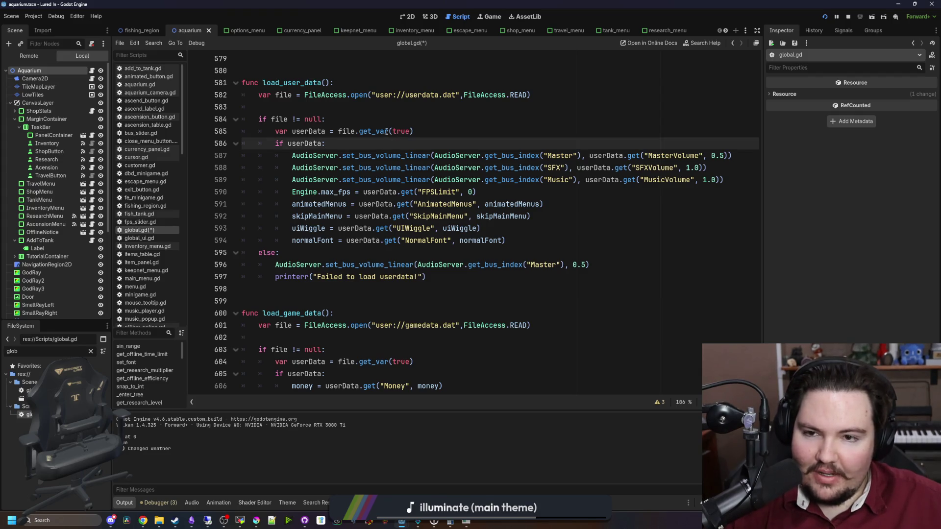
pyautogui.keyDown('ctrl'); pyautogui.click(386, 131); pyautogui.keyUp('ctrl')
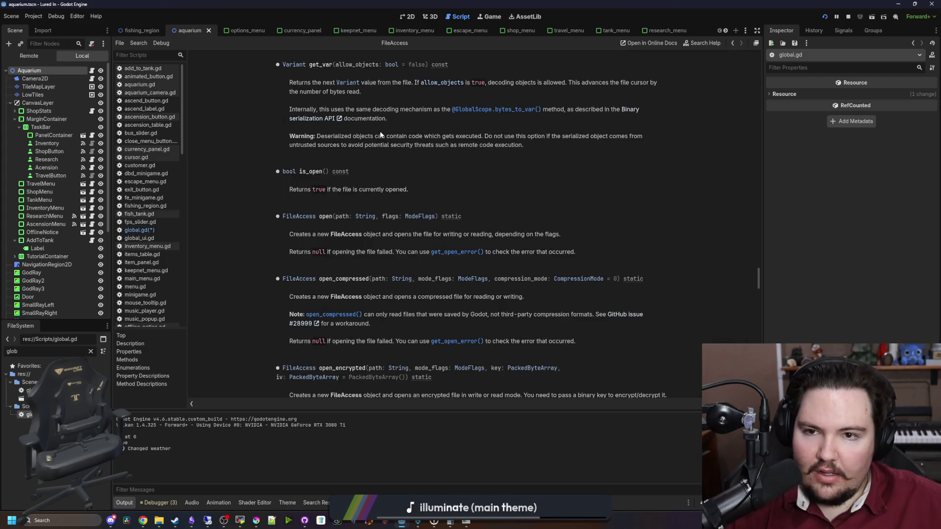
pyautogui.hotkey('alt', 'Left')
pyautogui.doubleClick(398, 132)
pyautogui.write('false')
# Step: Review the get_var call in load_game_data against its documentation
pyautogui.scroll(-3, 435, 223)
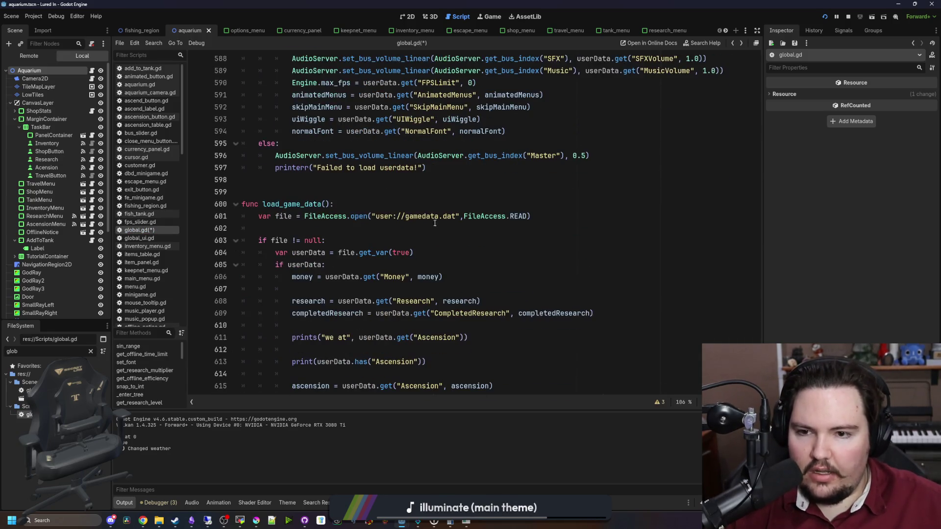
pyautogui.click(399, 253)
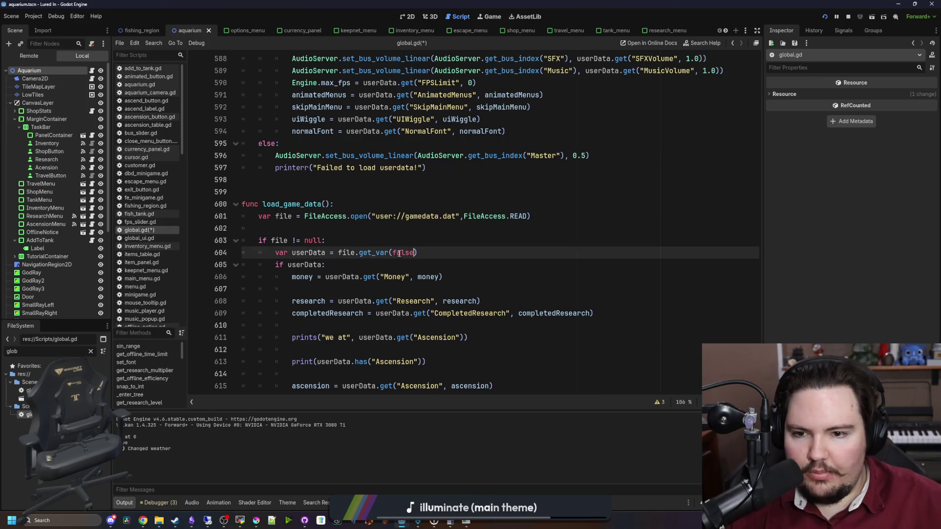
pyautogui.keyDown('ctrl'); pyautogui.click(369, 253); pyautogui.keyUp('ctrl')
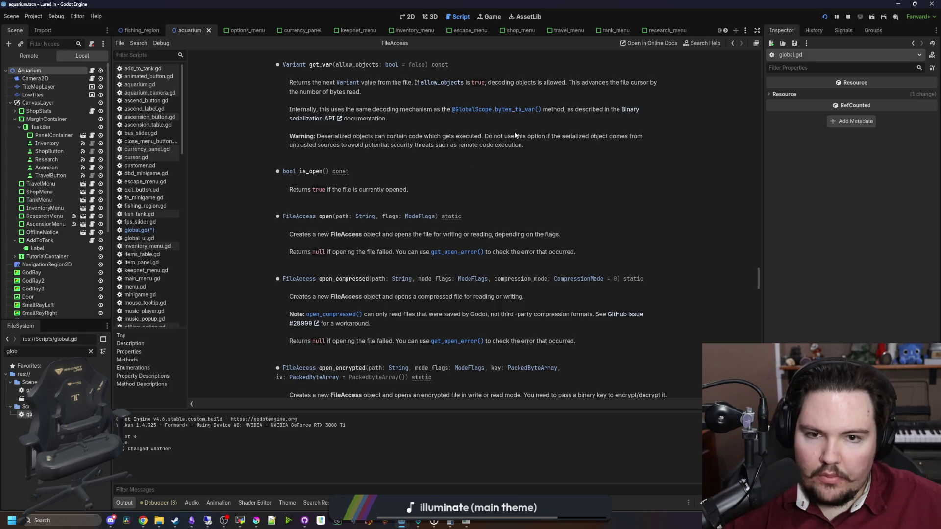
pyautogui.hotkey('alt', 'Left')
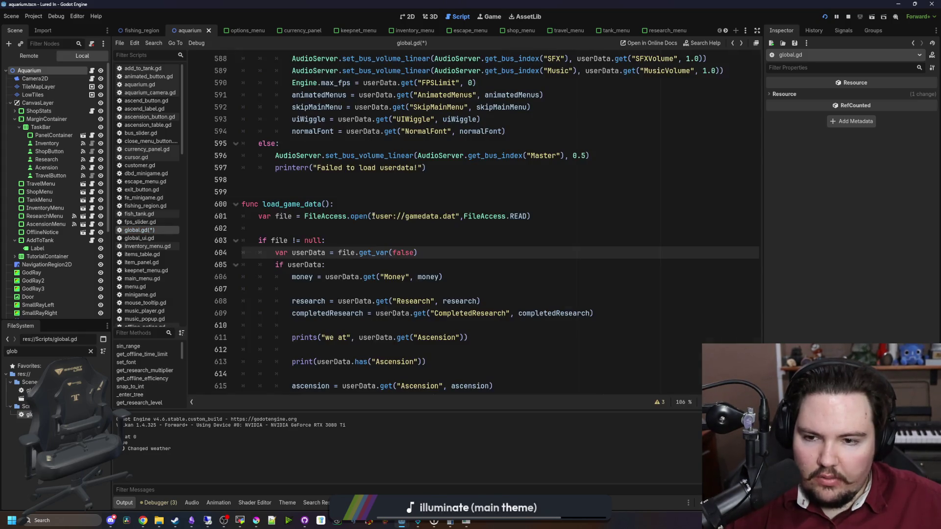
pyautogui.scroll(-4, 384, 254)
pyautogui.click(365, 257)
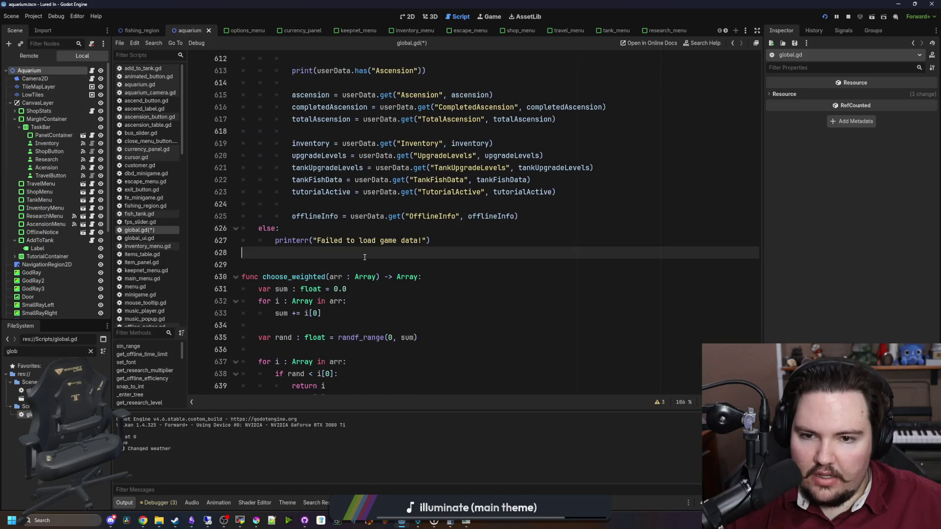
pyautogui.scroll(-1, 377, 250)
pyautogui.scroll(11, 384, 249)
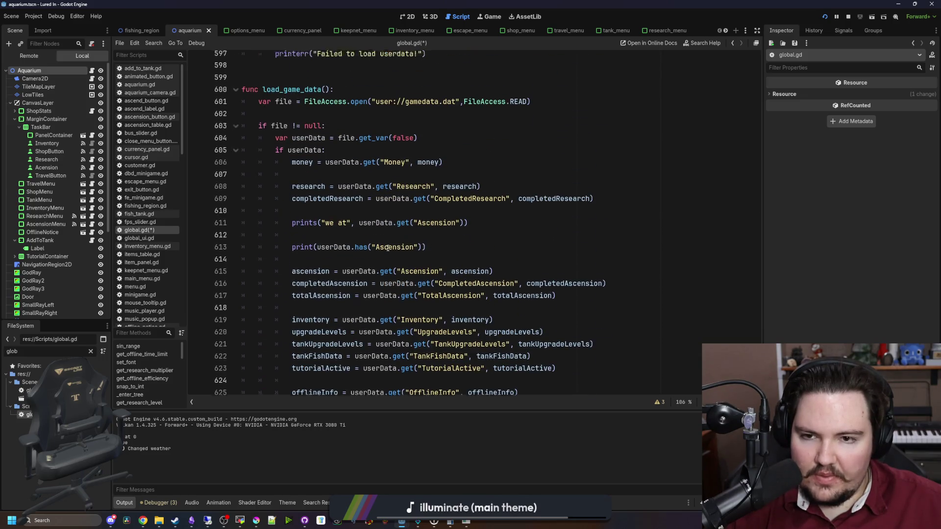
pyautogui.scroll(4, 387, 248)
pyautogui.scroll(6, 413, 215)
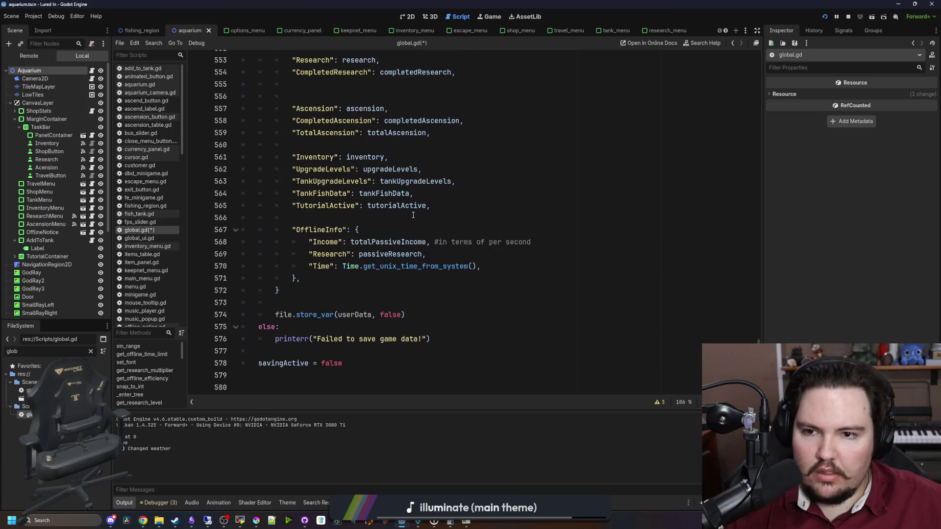
pyautogui.scroll(10, 378, 296)
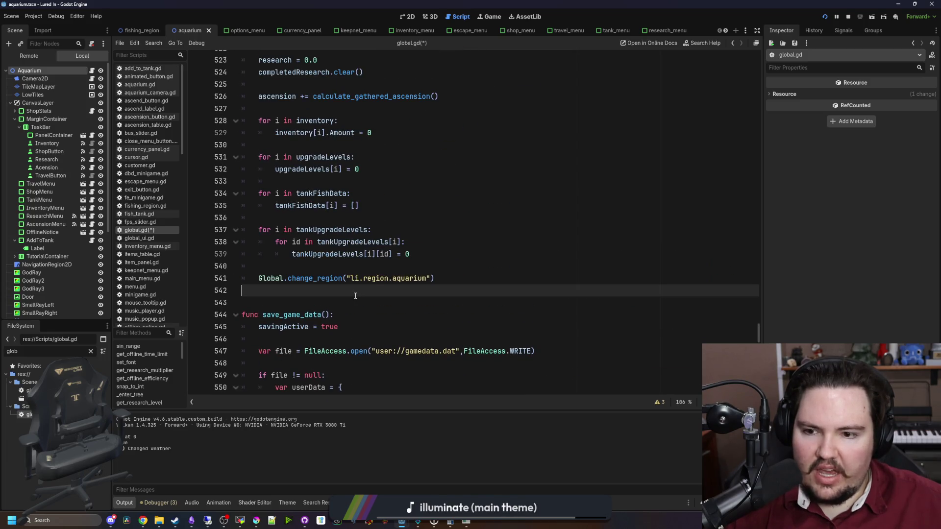
pyautogui.scroll(5, 355, 296)
pyautogui.scroll(6, 355, 296)
# Step: Save the edited global.gd script and bring up the Game workspace
pyautogui.click(374, 181)
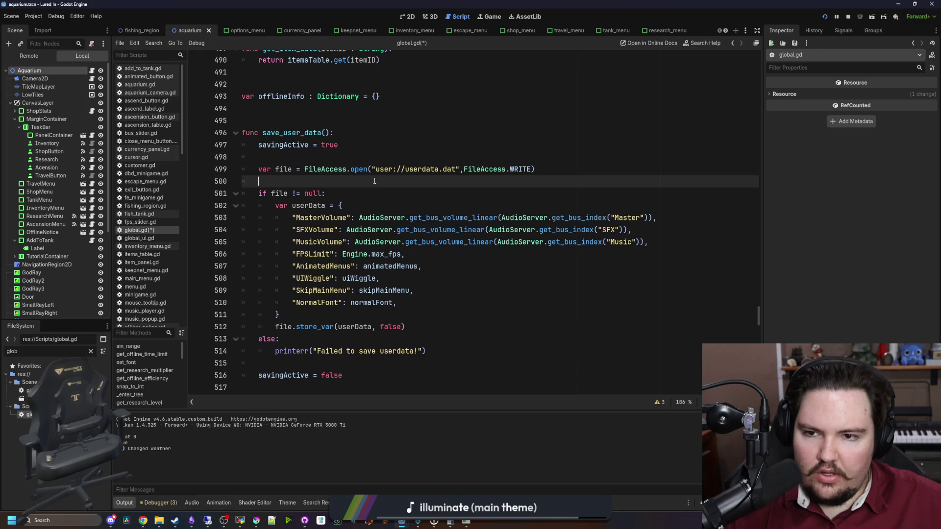
pyautogui.scroll(-1, 375, 181)
pyautogui.click(392, 278)
pyautogui.hotkey('ctrl', 's')
pyautogui.scroll(6, 392, 278)
pyautogui.click(291, 265)
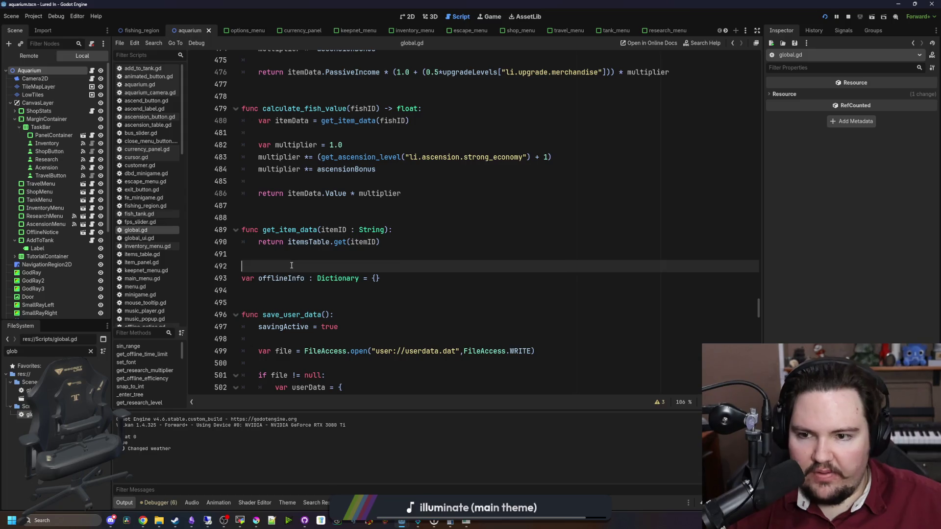
pyautogui.scroll(2, 292, 265)
pyautogui.click(316, 277)
pyautogui.hotkey('ctrl', 's')
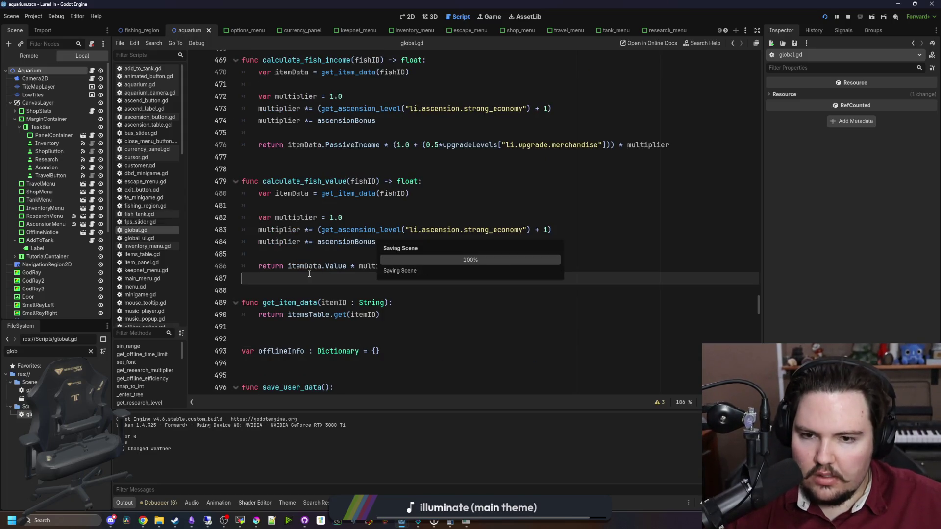
pyautogui.scroll(5, 318, 258)
pyautogui.click(326, 229)
pyautogui.hotkey('ctrl', 's')
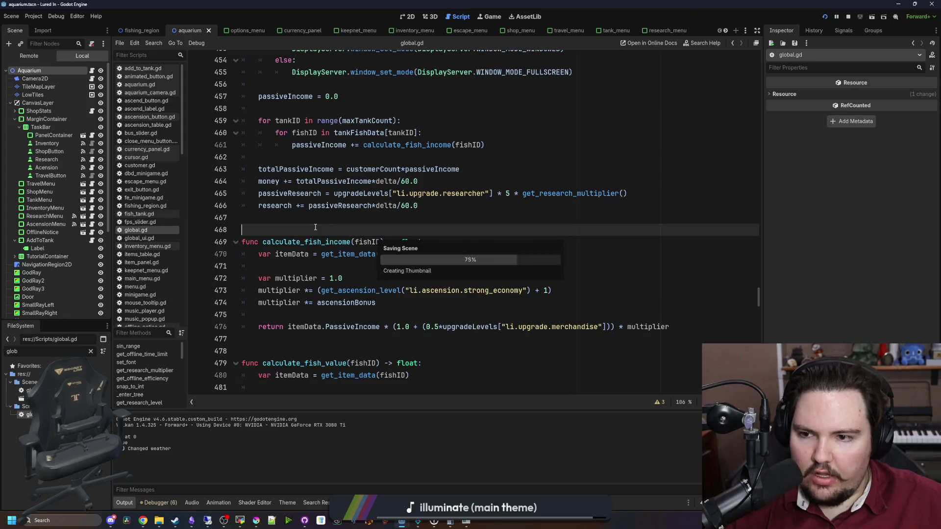
pyautogui.scroll(4, 326, 225)
pyautogui.click(337, 244)
pyautogui.hotkey('ctrl', 's')
pyautogui.scroll(8, 337, 247)
pyautogui.click(492, 21)
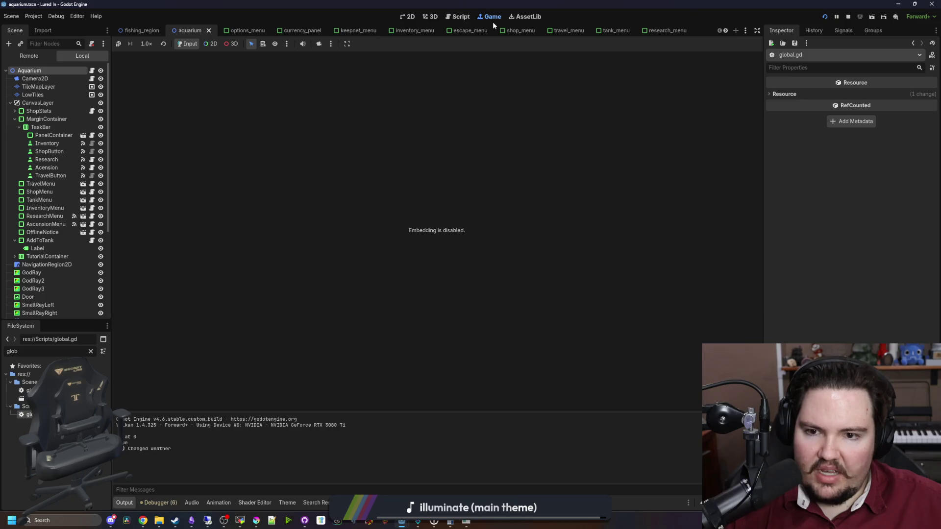
# Step: Check the six errors in the debugger, then stop and relaunch the game
pyautogui.click(406, 19)
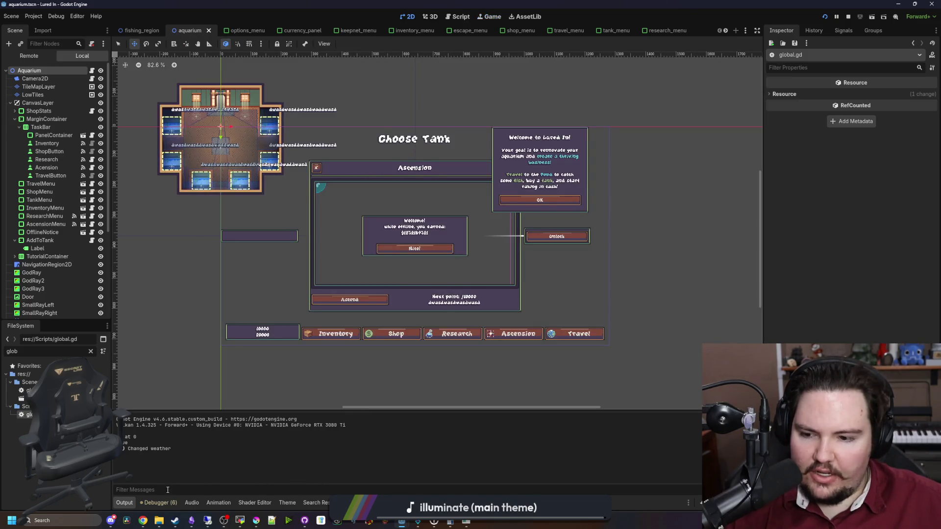
pyautogui.click(160, 503)
pyautogui.click(172, 410)
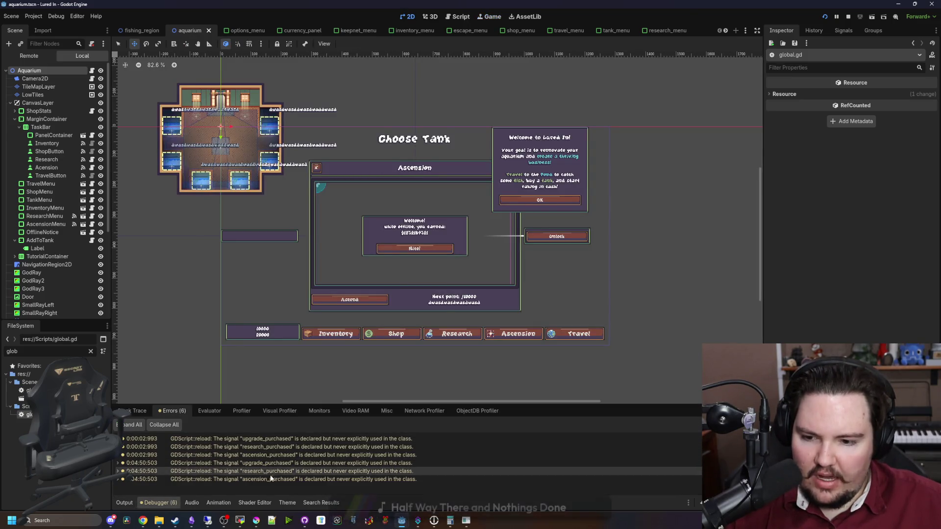
pyautogui.click(845, 18)
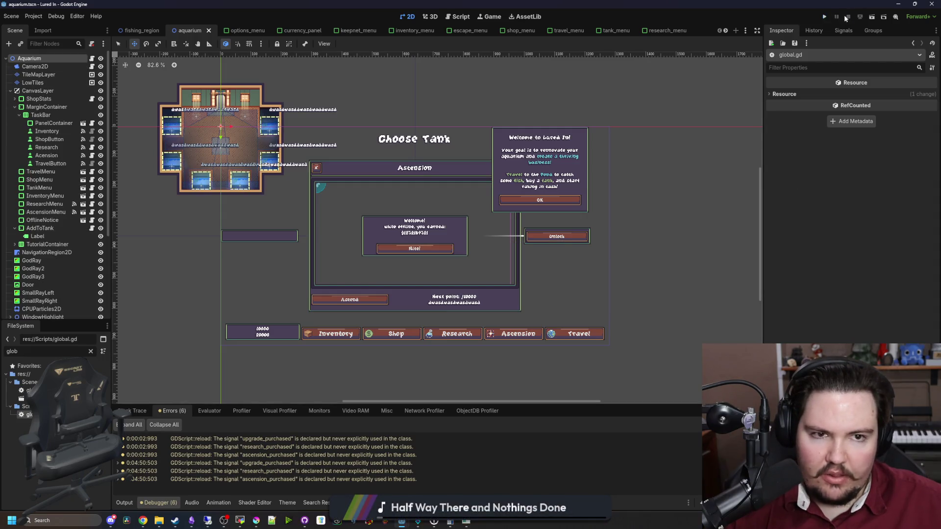
pyautogui.click(824, 17)
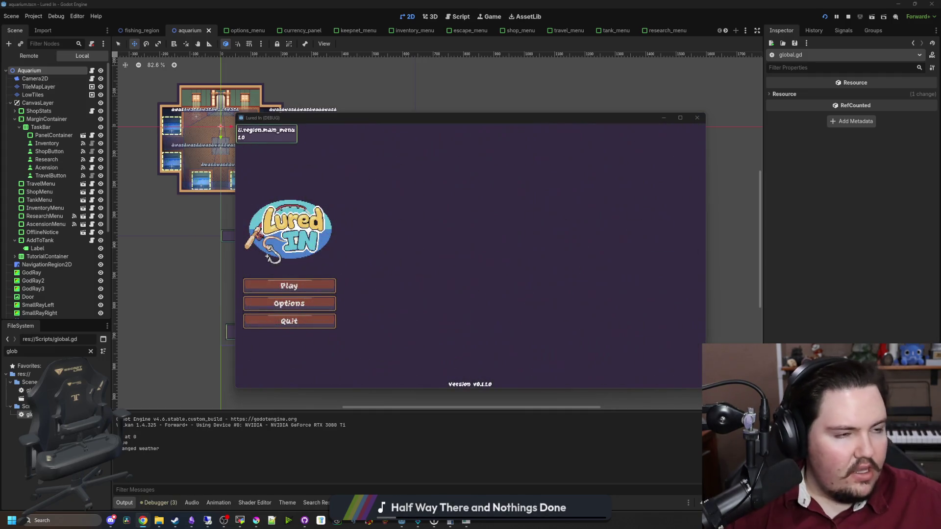
# Step: Bring a browser window over the editor and enter 'godot inputevent' as a search
pyautogui.click(142, 520)
pyautogui.moveTo(684, 226)
pyautogui.mouseDown()
pyautogui.moveTo(649, 387)
pyautogui.moveTo(681, 490)
pyautogui.moveTo(684, 316)
pyautogui.moveTo(598, 113)
pyautogui.mouseUp()
pyautogui.write('go')
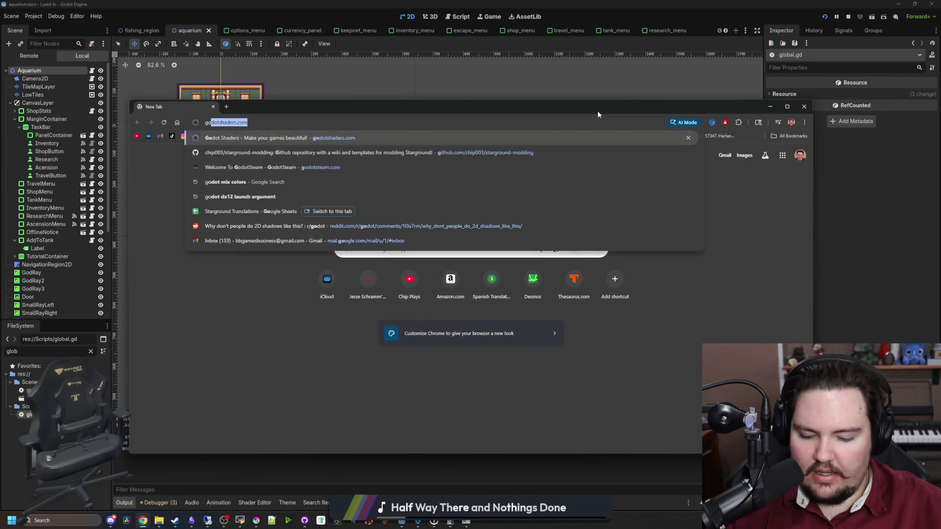
pyautogui.write('dot inputevent')
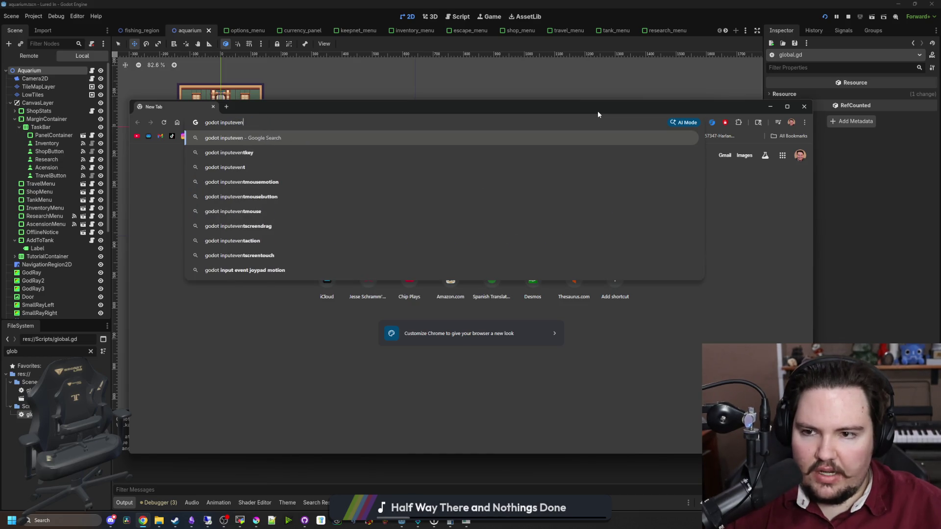
# Step: Search 'godot inputevent', read the Using InputEvent page full-screen, then return to Godot
pyautogui.press('Return')
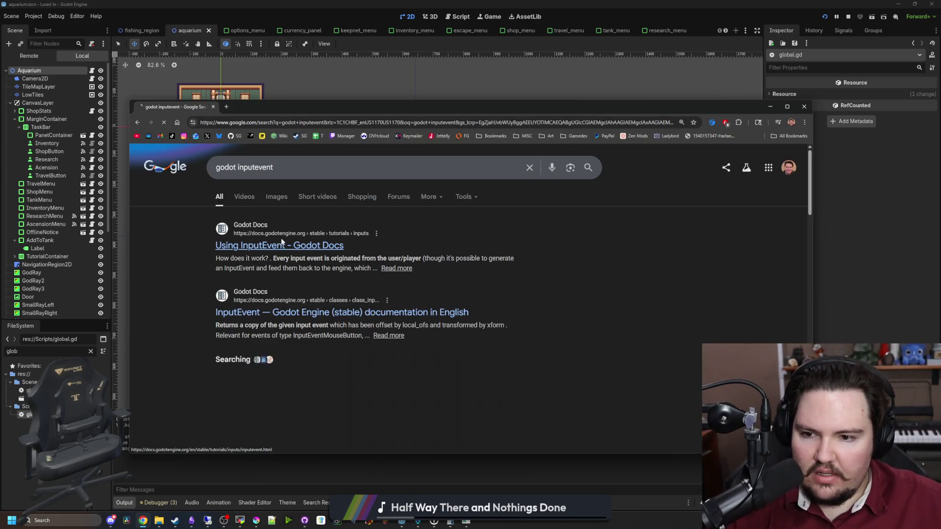
pyautogui.click(274, 245)
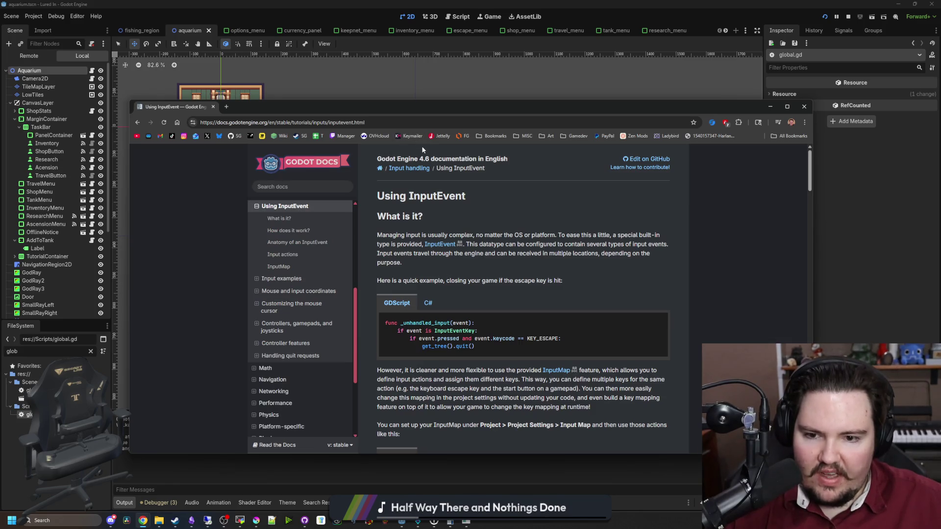
pyautogui.doubleClick(458, 107)
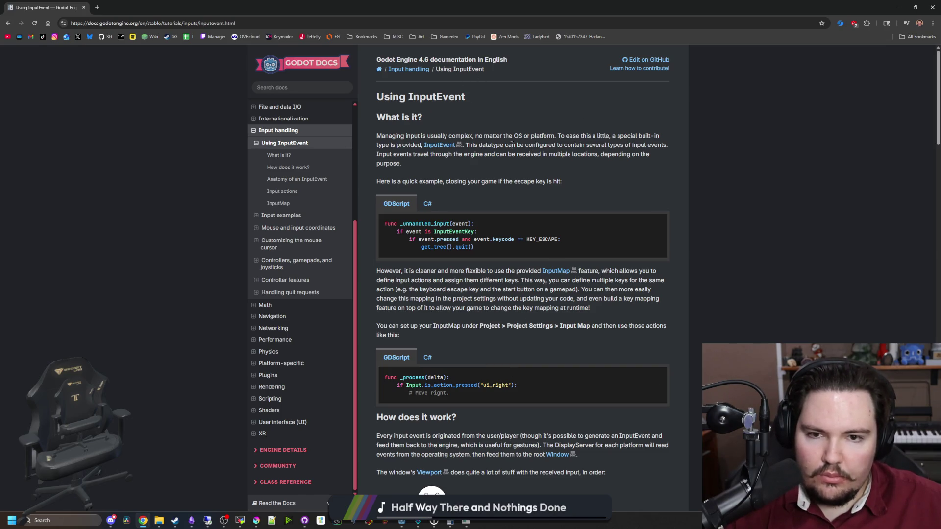
pyautogui.scroll(-3, 441, 163)
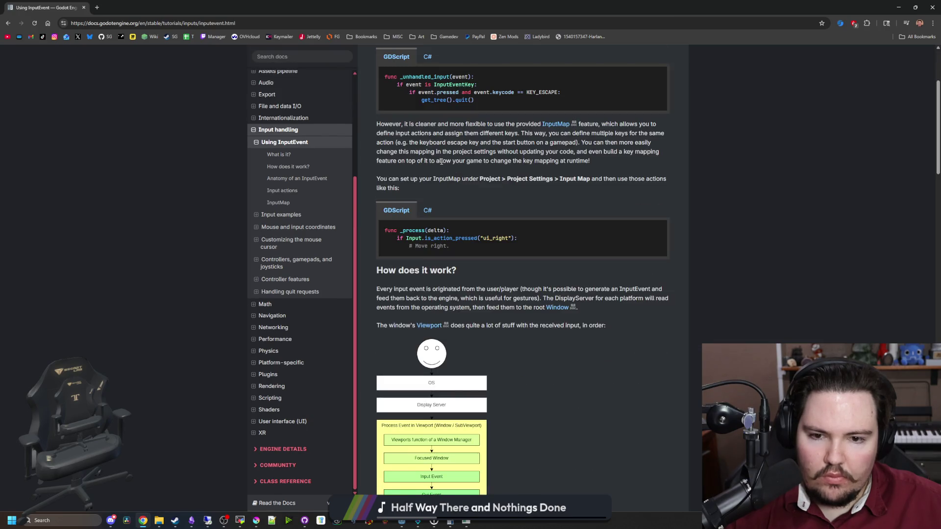
pyautogui.scroll(-5, 441, 161)
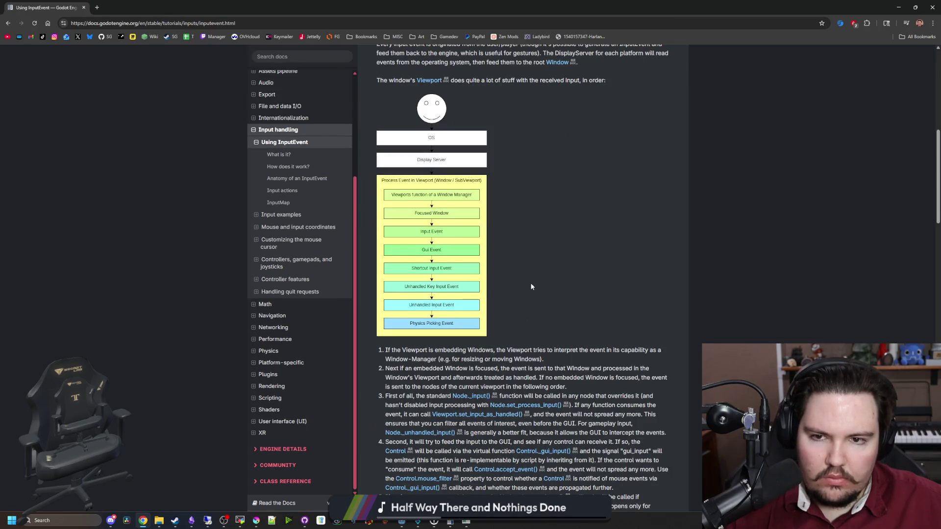
pyautogui.scroll(3, 461, 198)
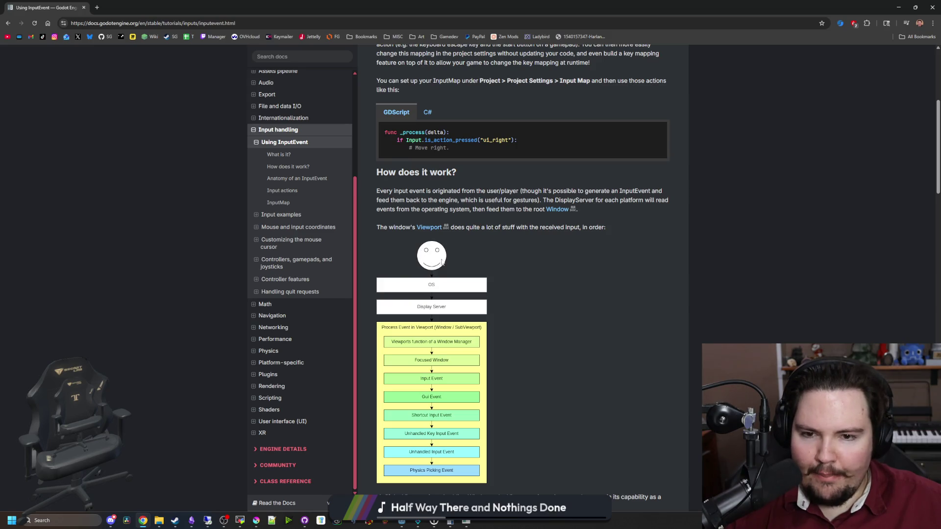
pyautogui.scroll(-15, 434, 257)
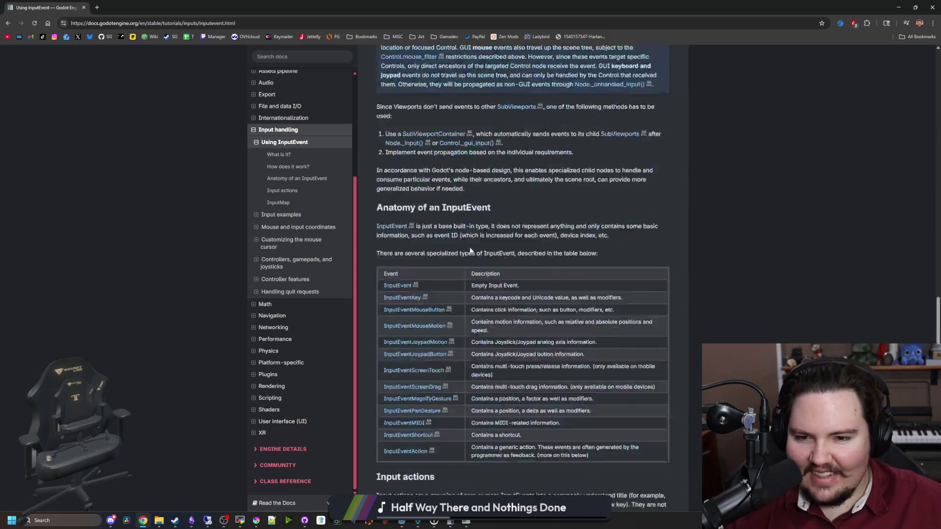
pyautogui.scroll(-4, 486, 251)
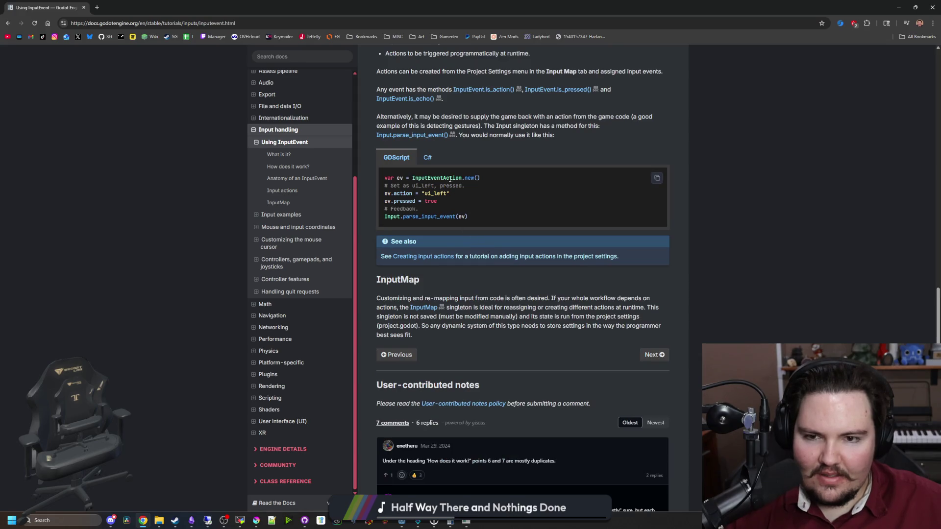
pyautogui.hotkey('alt', 'Tab')
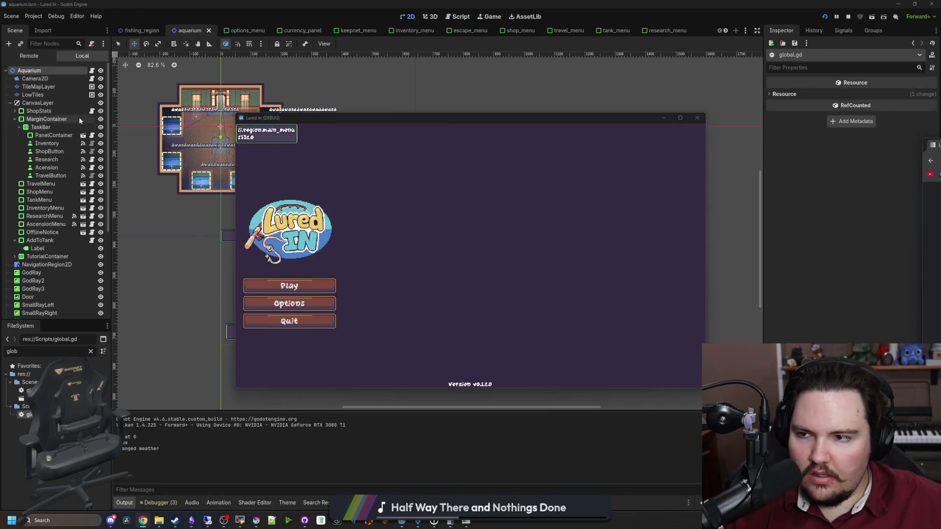
# Step: Autocomplete InputEvent in aquarium.gd to view its class reference, then undo it
pyautogui.click(91, 71)
pyautogui.click(345, 242)
pyautogui.write('InputE')
pyautogui.press('Return')
pyautogui.keyDown('ctrl'); pyautogui.click(284, 241); pyautogui.keyUp('ctrl')
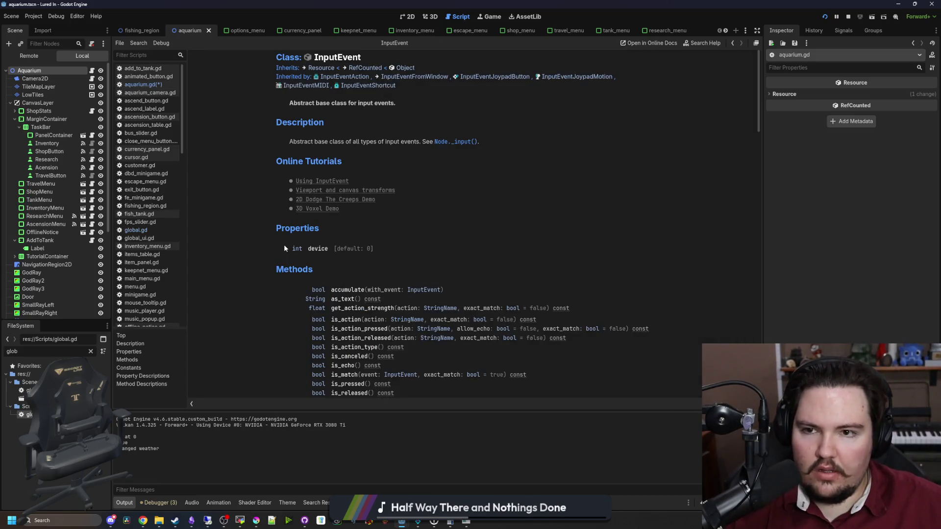
pyautogui.hotkey('alt', 'Left')
pyautogui.doubleClick(271, 240)
pyautogui.hotkey('ctrl', 'z')
pyautogui.click(308, 203)
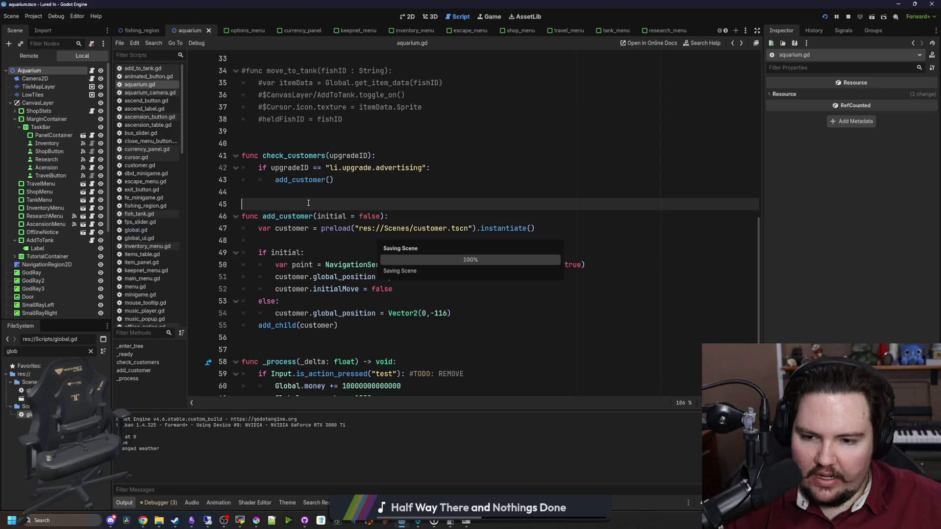
# Step: Stop the windowed run, enable Embed Game on Next Play in the Game workspace, and play
pyautogui.press('F5')
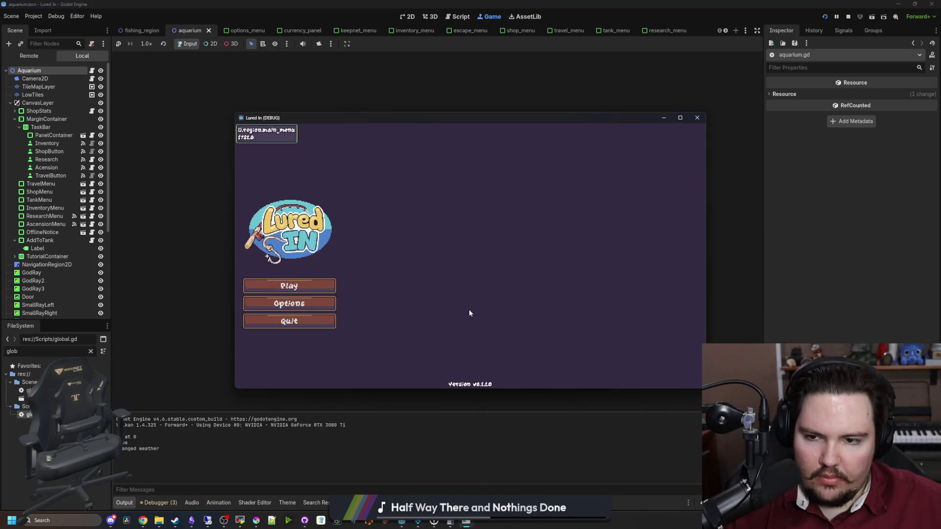
pyautogui.click(695, 118)
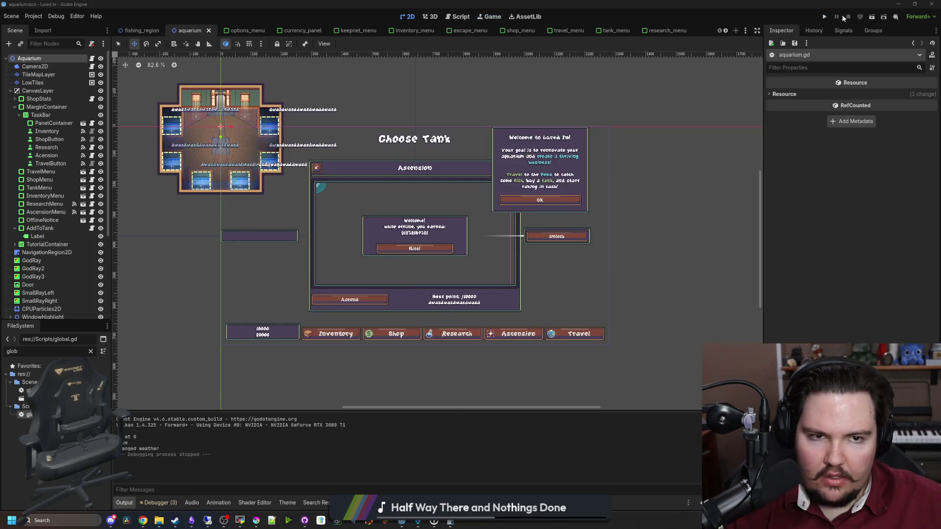
pyautogui.click(34, 16)
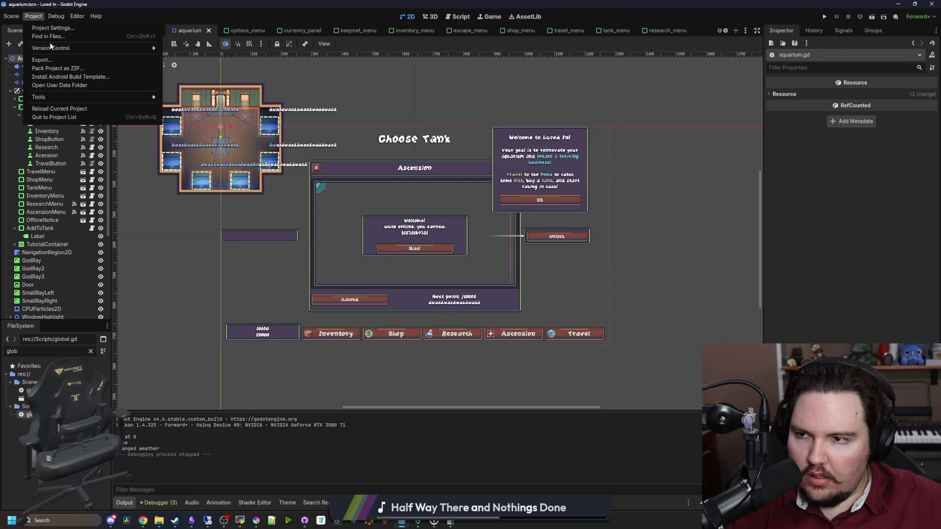
pyautogui.press('Escape')
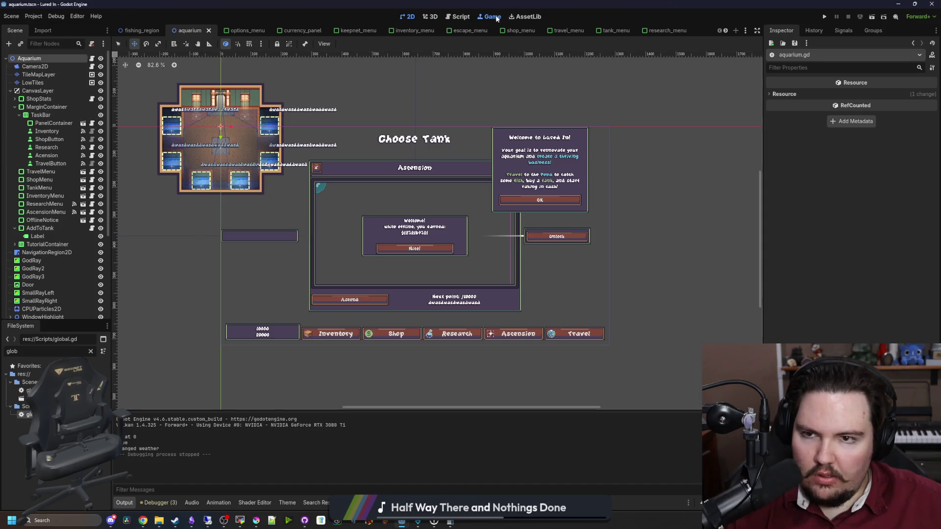
pyautogui.click(489, 17)
pyautogui.click(348, 43)
pyautogui.click(363, 57)
pyautogui.click(824, 17)
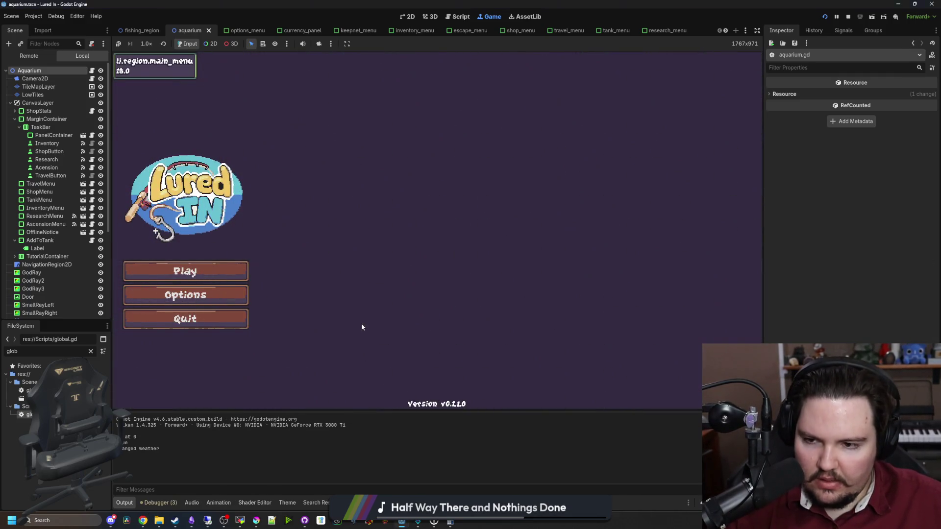
# Step: Start the Lured In game past Welcome Back, then try the Escape Menu, Shop, Fish Tank 1 and panning
pyautogui.click(184, 271)
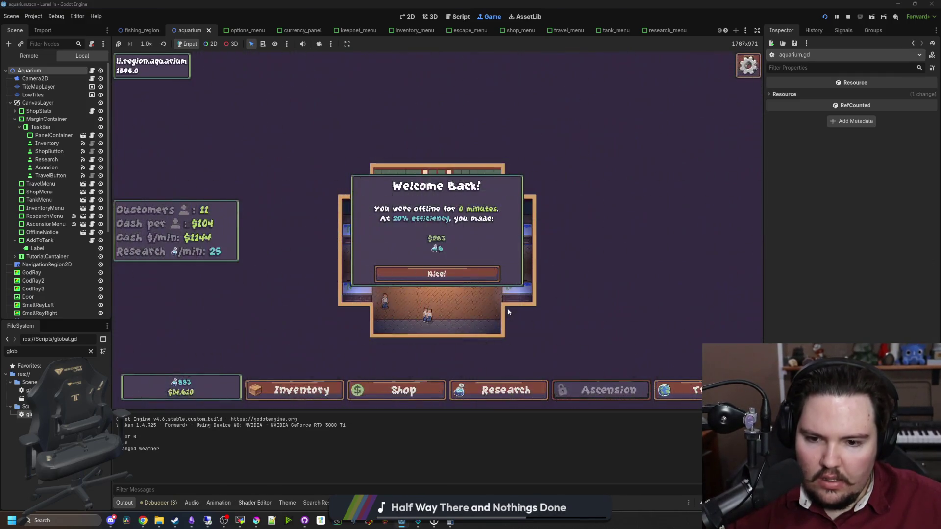
pyautogui.click(473, 289)
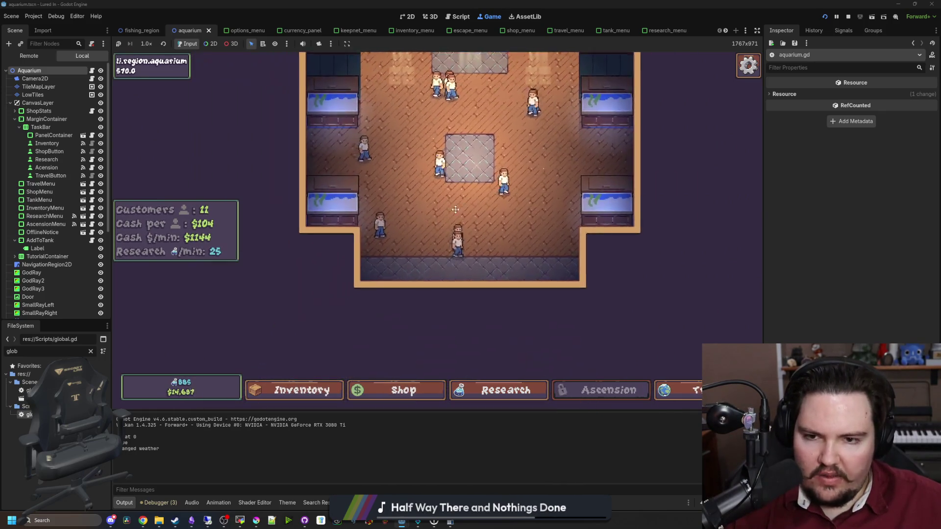
pyautogui.press('Escape')
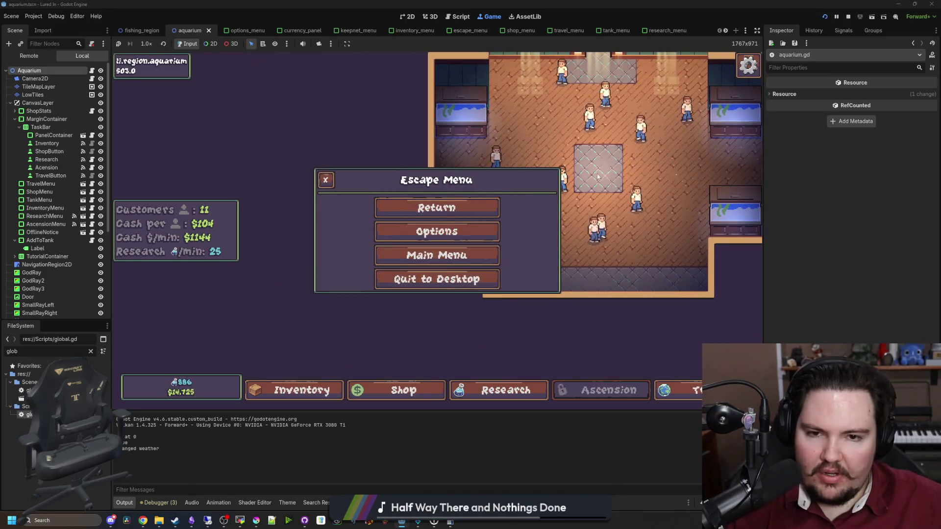
pyautogui.press('Escape')
pyautogui.press('Escape')
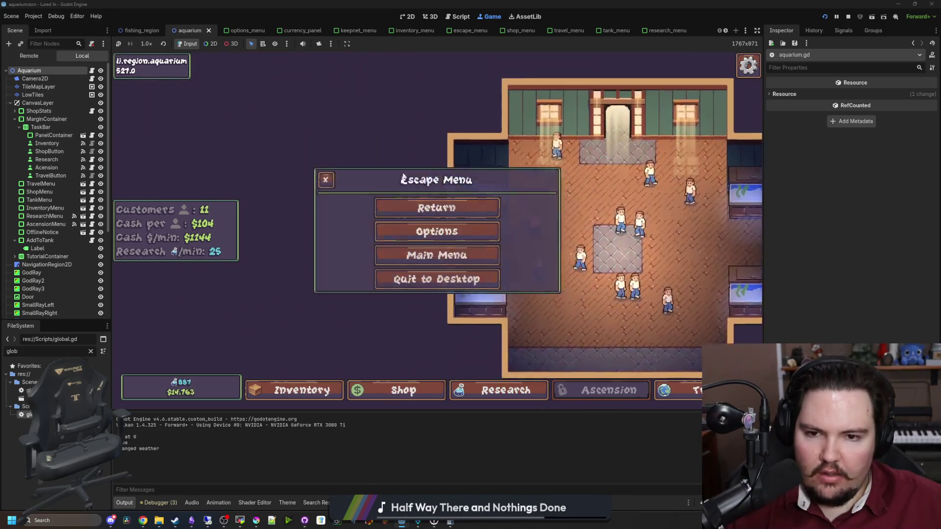
pyautogui.press('Escape')
pyautogui.moveTo(330, 260)
pyautogui.mouseDown()
pyautogui.moveTo(522, 307)
pyautogui.moveTo(475, 302)
pyautogui.moveTo(441, 264)
pyautogui.moveTo(544, 211)
pyautogui.moveTo(578, 213)
pyautogui.moveTo(422, 345)
pyautogui.moveTo(401, 394)
pyautogui.moveTo(401, 230)
pyautogui.moveTo(369, 283)
pyautogui.moveTo(352, 240)
pyautogui.moveTo(387, 230)
pyautogui.moveTo(387, 372)
pyautogui.moveTo(407, 294)
pyautogui.moveTo(450, 209)
pyautogui.mouseUp()
pyautogui.click(387, 388)
pyautogui.click(449, 209)
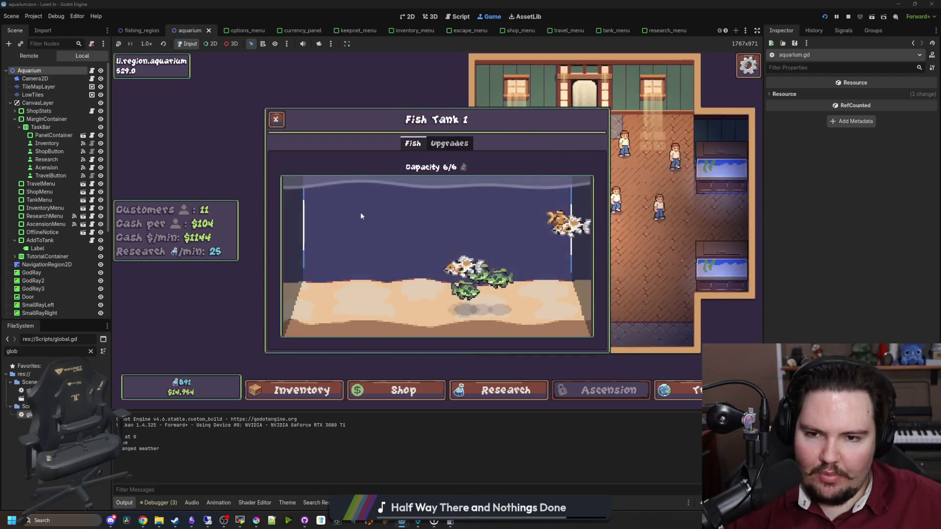
pyautogui.moveTo(363, 228); pyautogui.dragTo(408, 180)
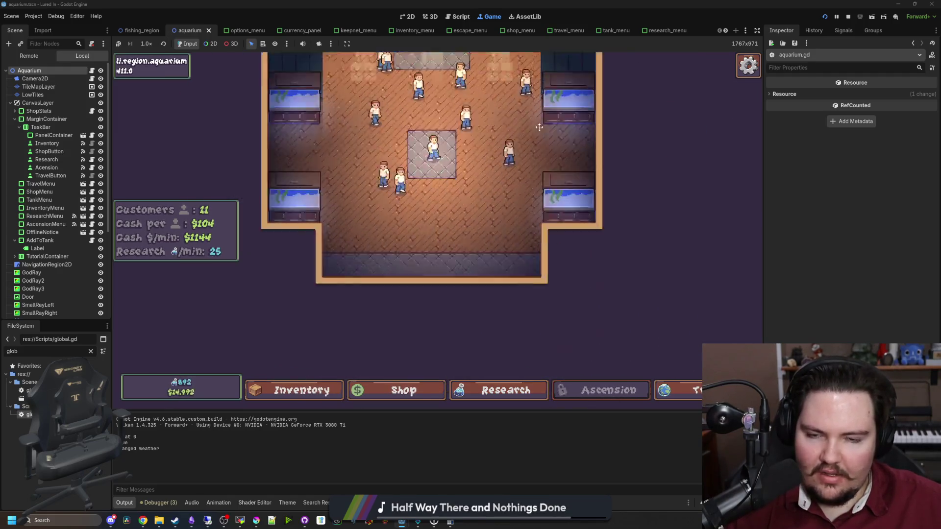
pyautogui.press('Escape')
pyautogui.press('Escape')
pyautogui.moveTo(526, 219); pyautogui.dragTo(249, 342)
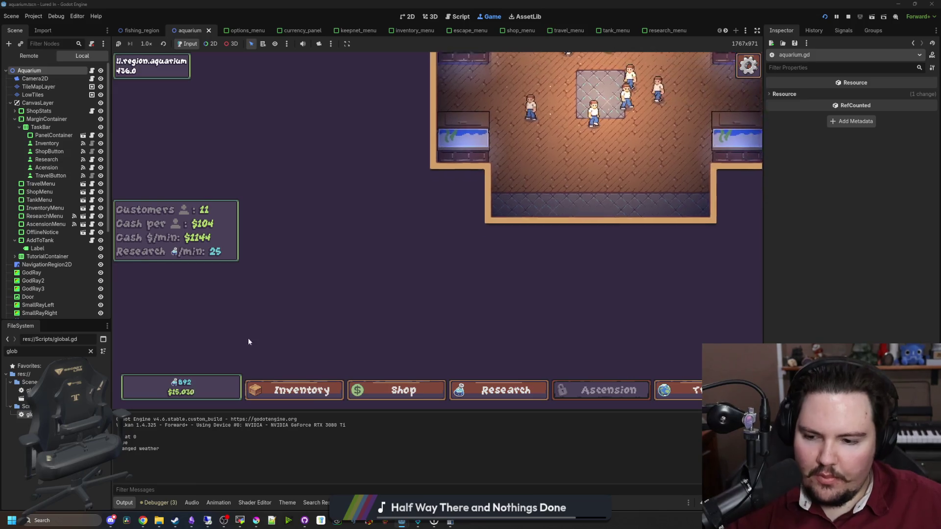
# Step: Switch to the Obsidian Lured In notes and start a new line after the last changelog fix
pyautogui.click(191, 520)
pyautogui.scroll(-10, 515, 352)
pyautogui.press('Return')
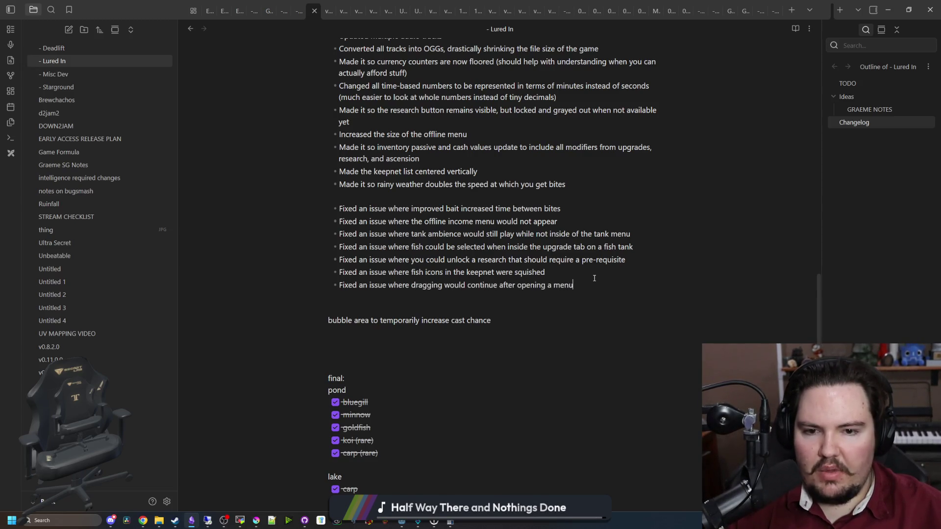
# Step: Scroll back up through the Lured In note, then minimize Obsidian with Super+Down to reveal the game
pyautogui.scroll(3, 274, 171)
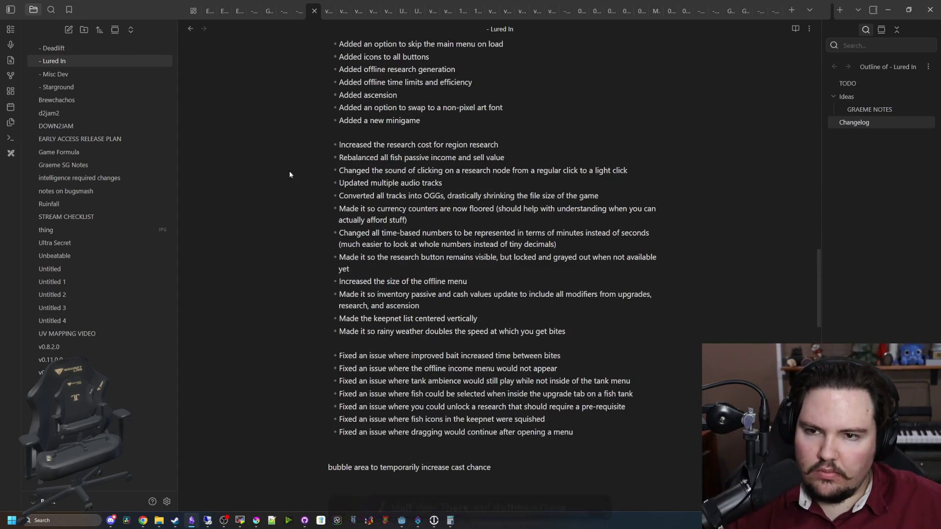
pyautogui.scroll(2, 381, 168)
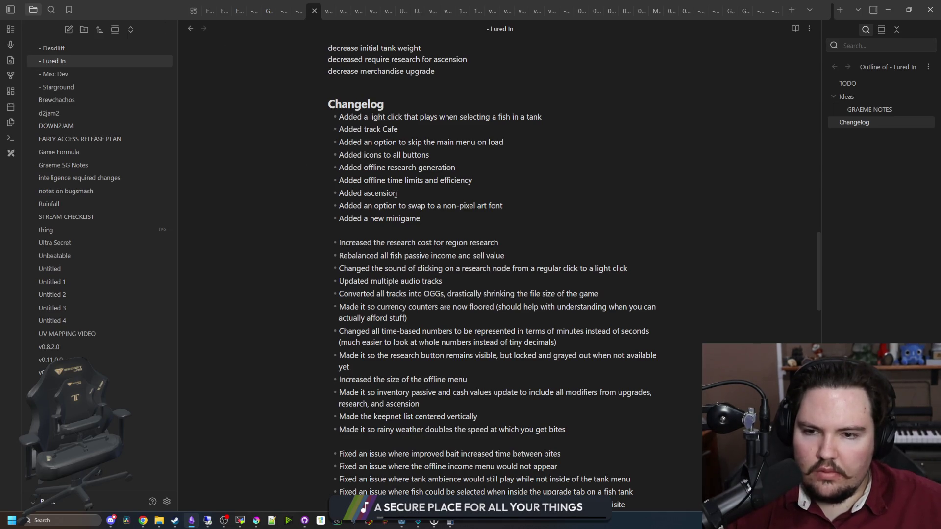
pyautogui.press('super+Down')
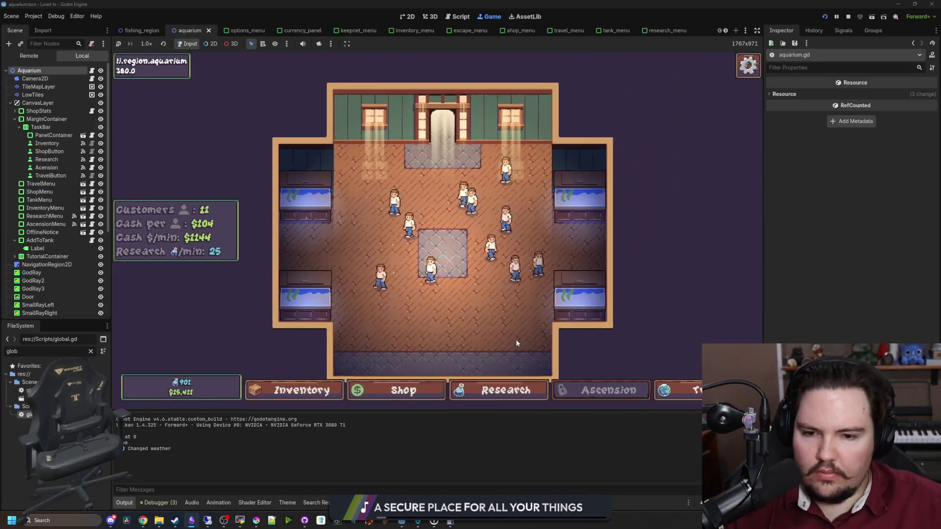
# Step: Check the game's Audio and General options, toggling Normal Font on and back to the pixel font
pyautogui.press('Escape')
pyautogui.click(437, 231)
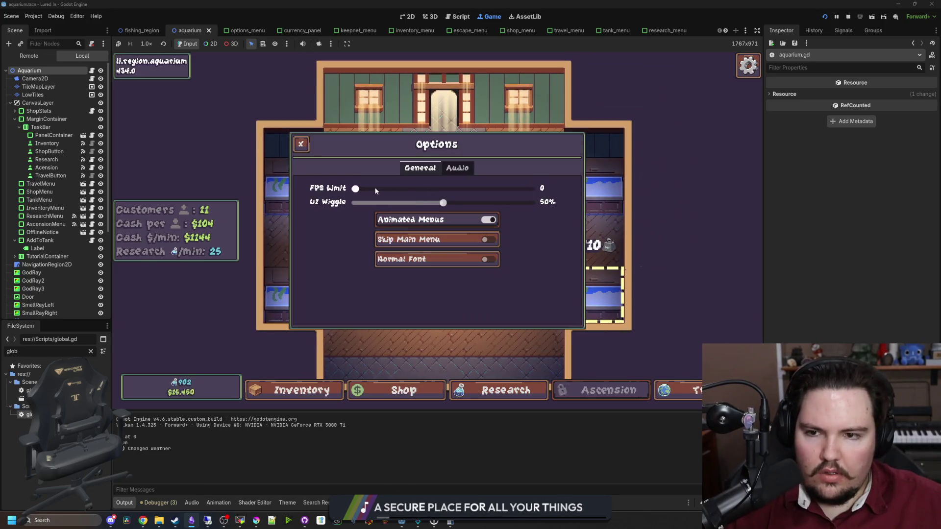
pyautogui.click(454, 169)
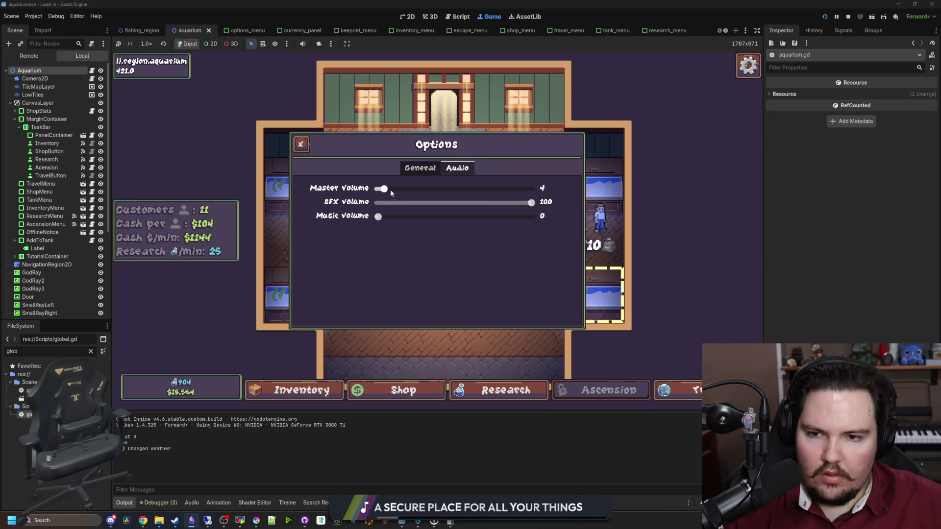
pyautogui.click(420, 167)
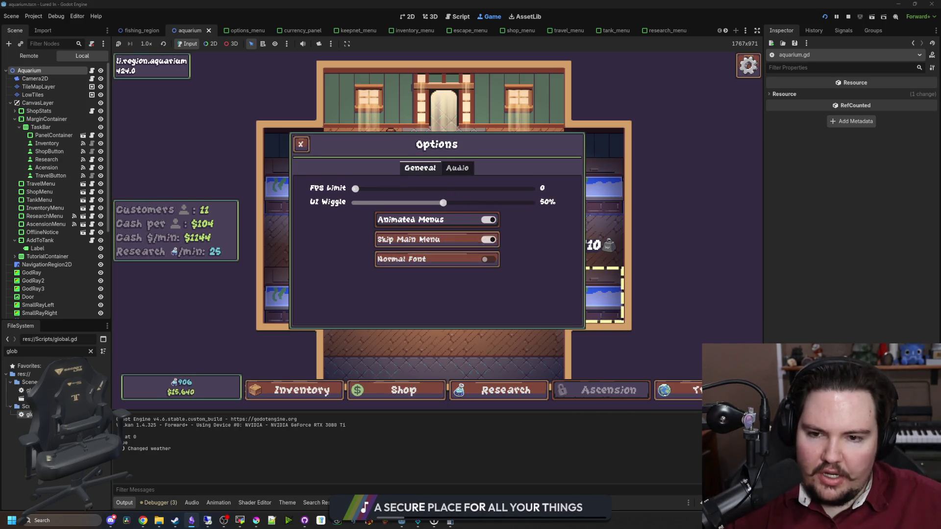
pyautogui.click(434, 266)
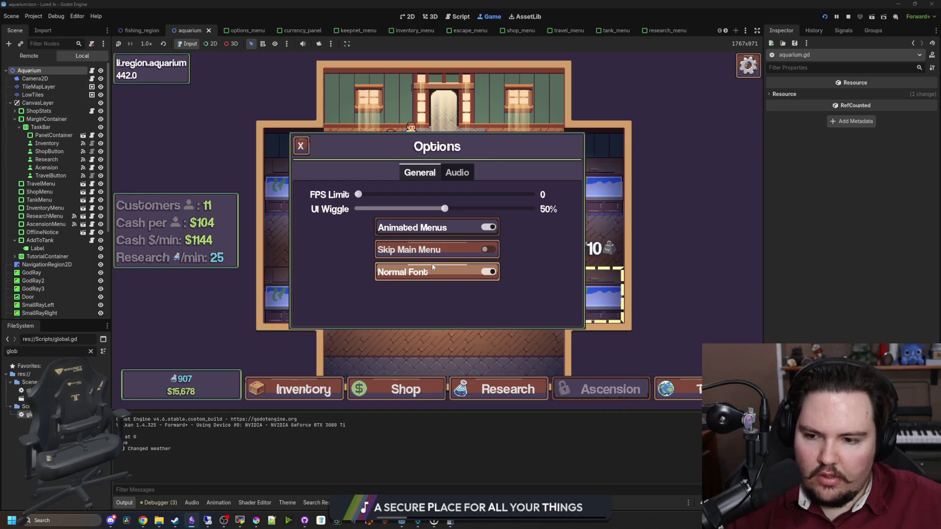
pyautogui.click(429, 268)
pyautogui.press('t')
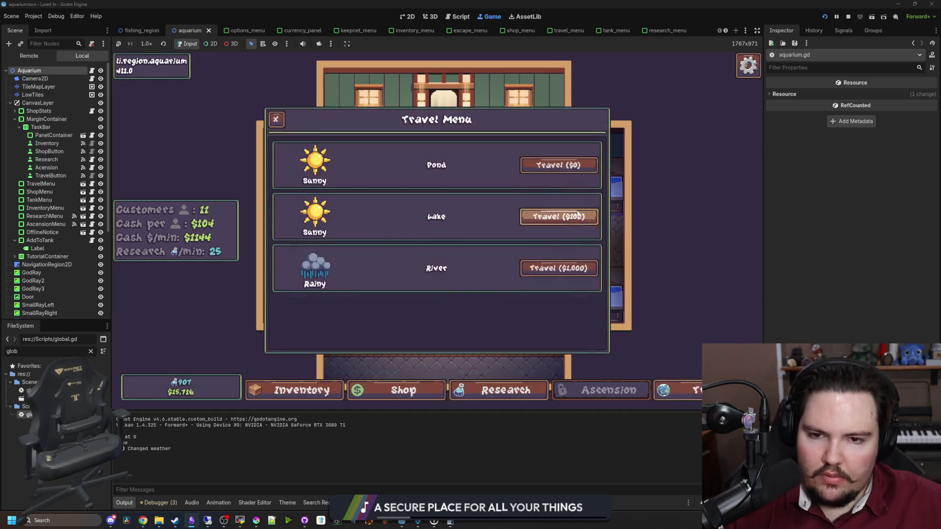
# Step: View the fish in Fish Tanks 4, 2 and 3, then bring the Obsidian notes back up
pyautogui.click(540, 307)
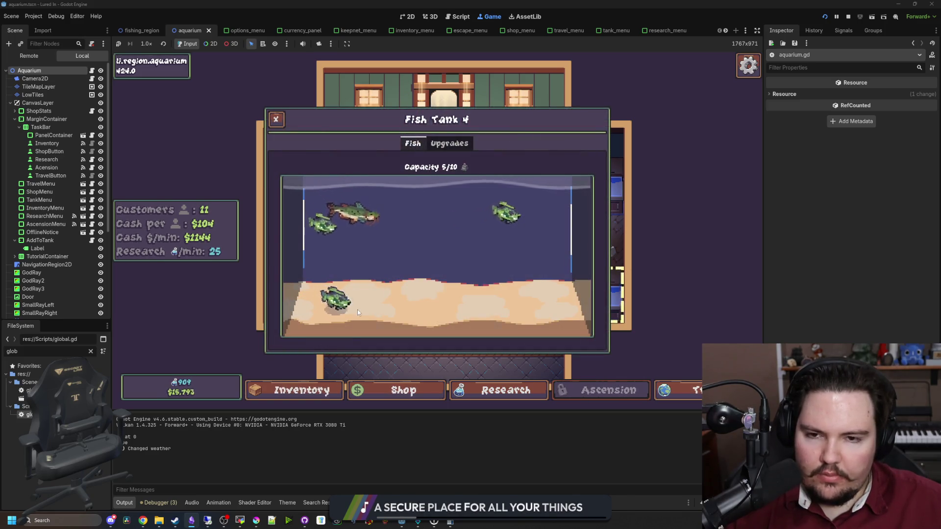
pyautogui.press('Escape')
pyautogui.click(585, 206)
pyautogui.click(598, 189)
pyautogui.press('Escape')
pyautogui.click(269, 296)
pyautogui.press('Escape')
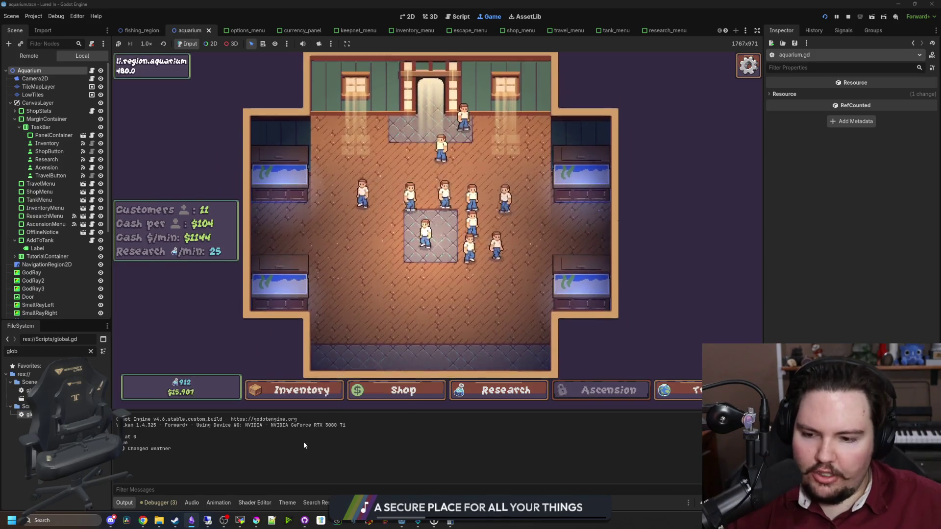
pyautogui.click(191, 521)
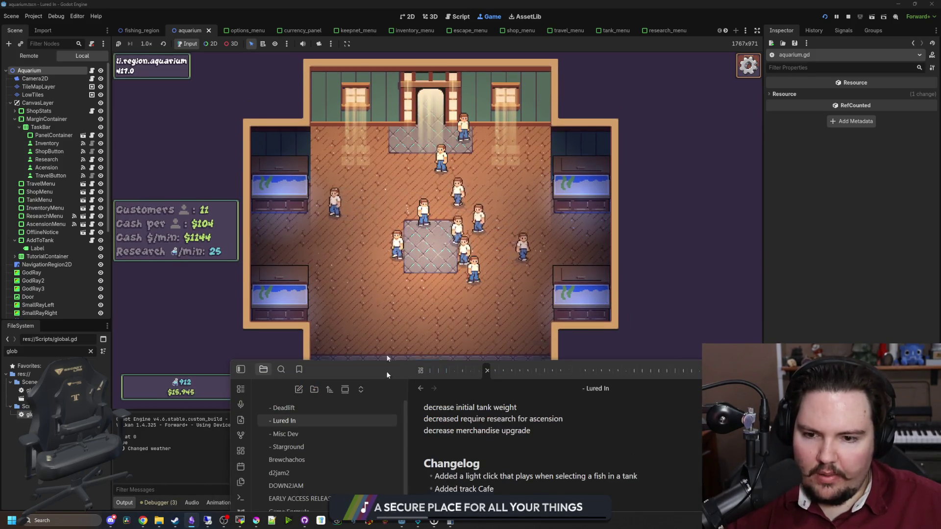
# Step: Add 'decrease initial keepnet capacity' below 'decrease merchandise upgrade', then minimize Obsidian
pyautogui.scroll(4, 389, 266)
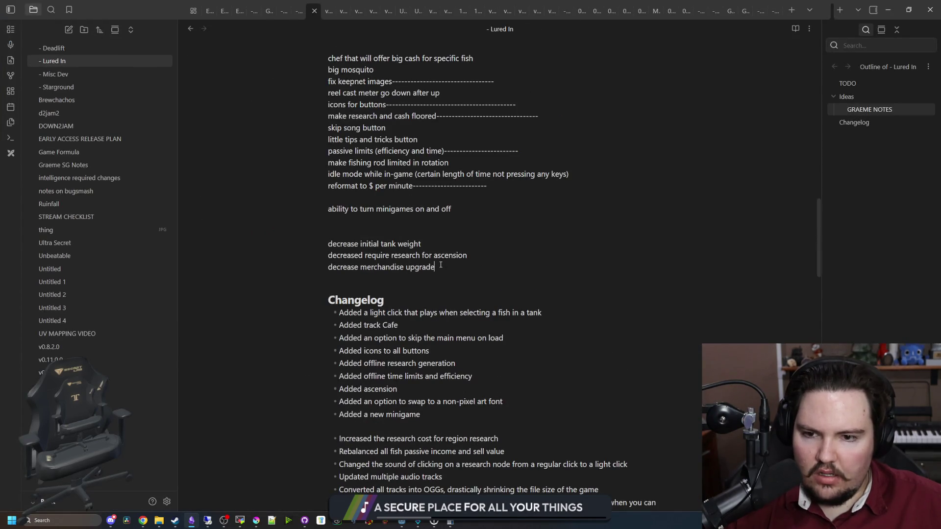
pyautogui.press('Return')
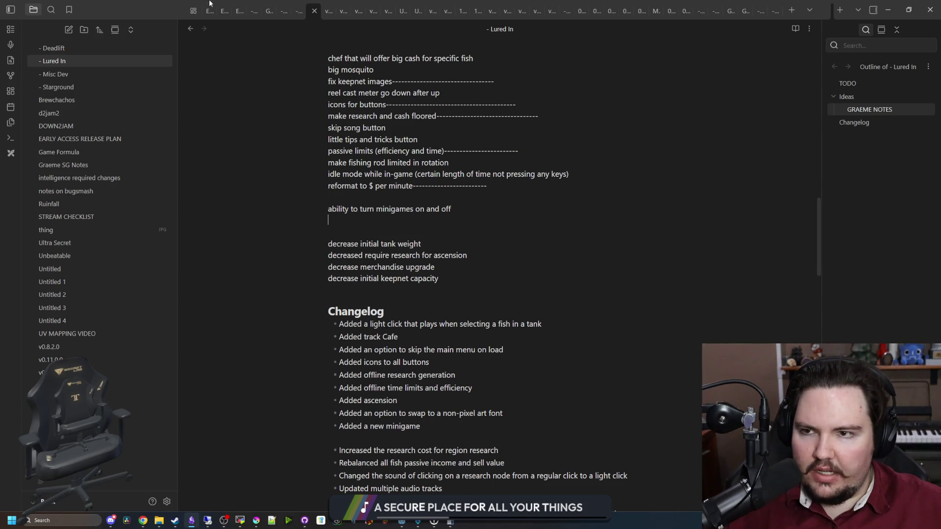
pyautogui.press('super+Down')
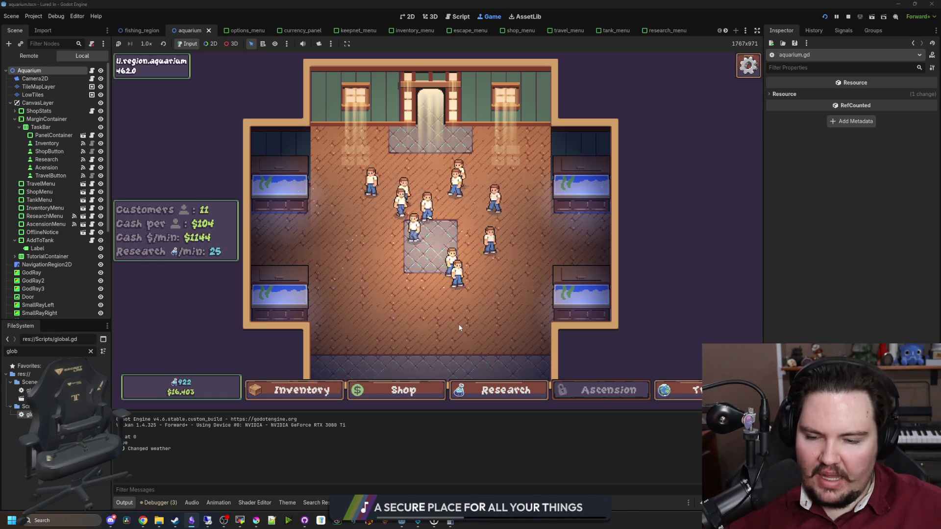
# Step: Buy Larger Keepnet upgrades in the Shop's Equipment tab, raising it to level 7
pyautogui.click(400, 391)
pyautogui.click(484, 144)
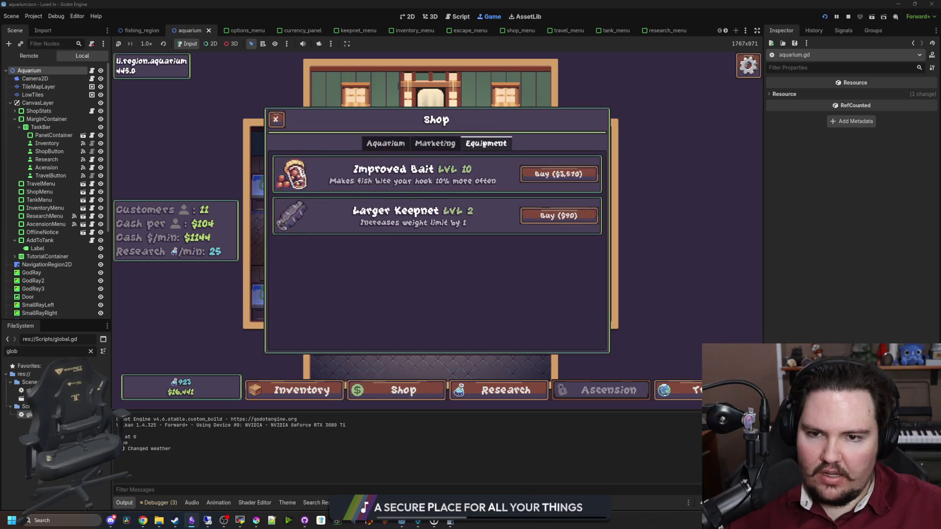
pyautogui.click(552, 215)
pyautogui.click(543, 221)
pyautogui.click(544, 222)
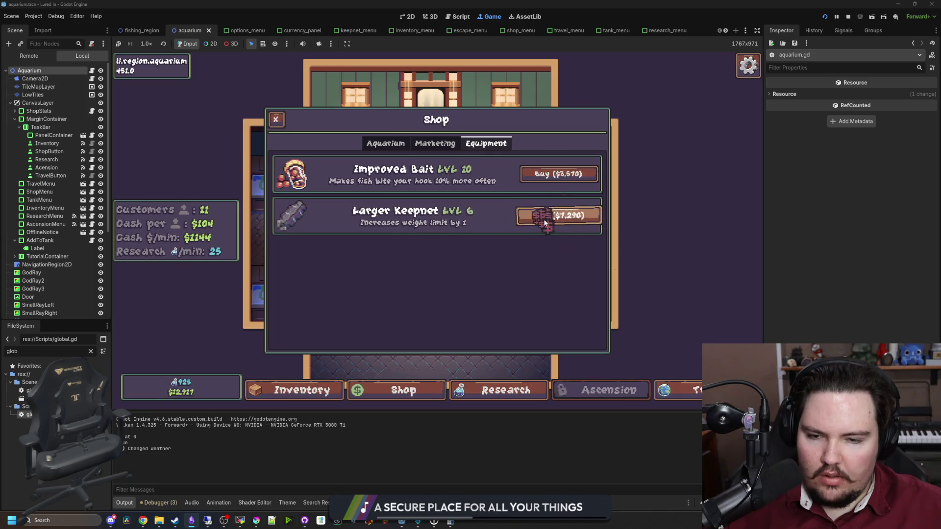
pyautogui.click(544, 221)
# Step: Travel to the Pond, cast and reel in a fishing line, then return to the aquarium
pyautogui.click(676, 390)
pyautogui.click(575, 169)
pyautogui.click(515, 203)
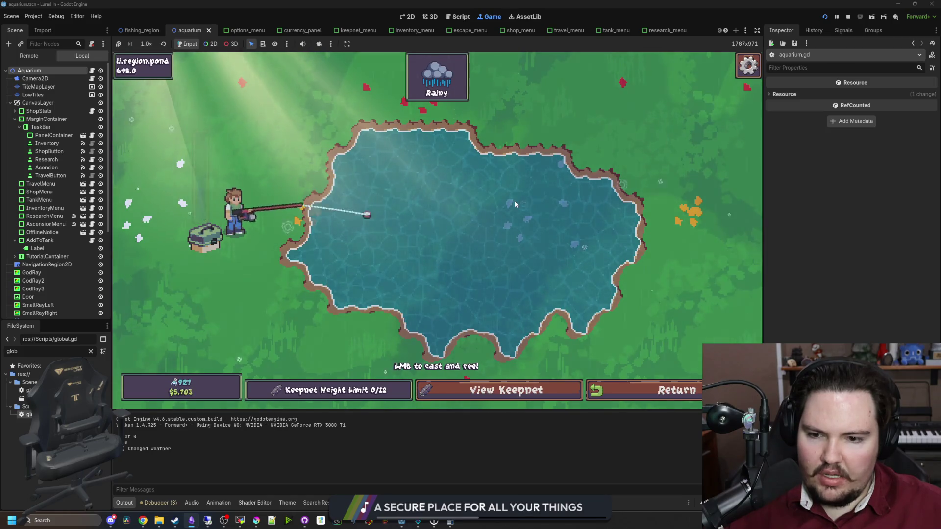
pyautogui.click(377, 170)
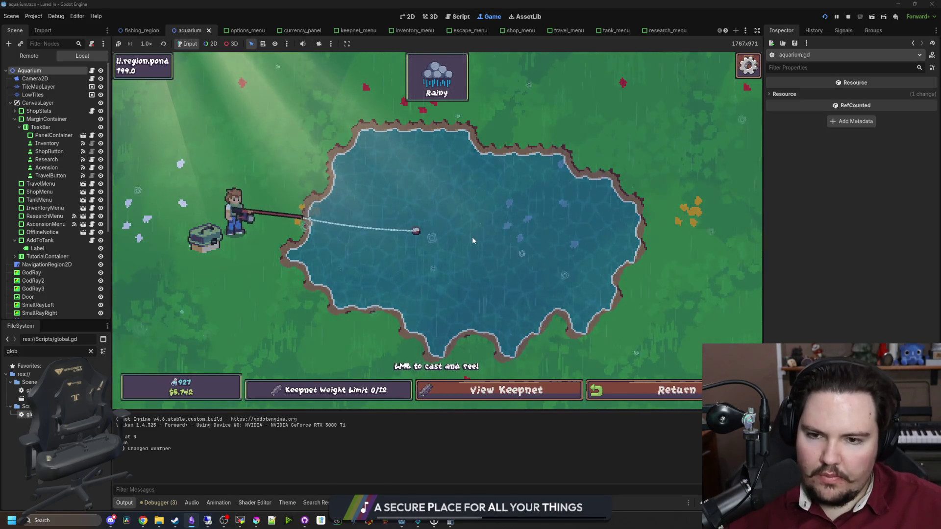
pyautogui.click(636, 395)
# Step: Browse the inventory and the Shop's Equipment, Aquarium and Marketing upgrade tabs
pyautogui.click(375, 391)
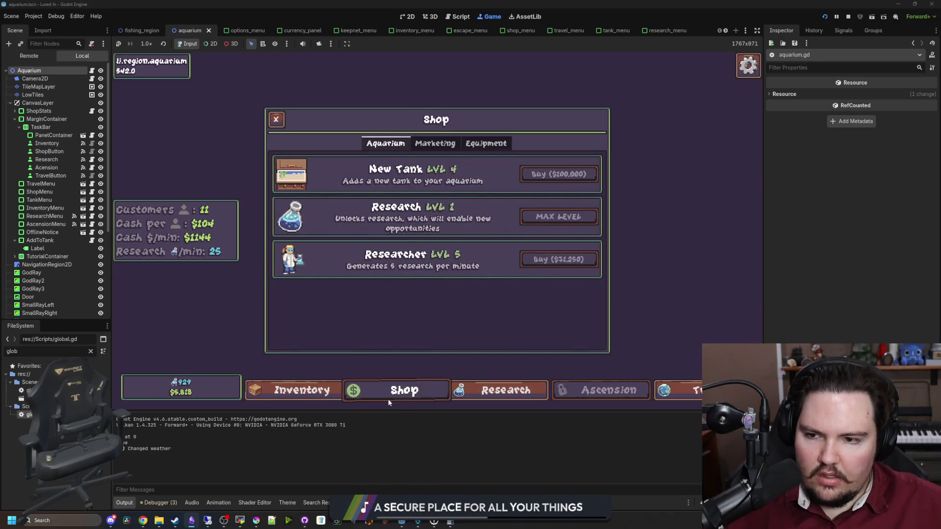
pyautogui.click(390, 401)
pyautogui.click(299, 390)
pyautogui.click(402, 390)
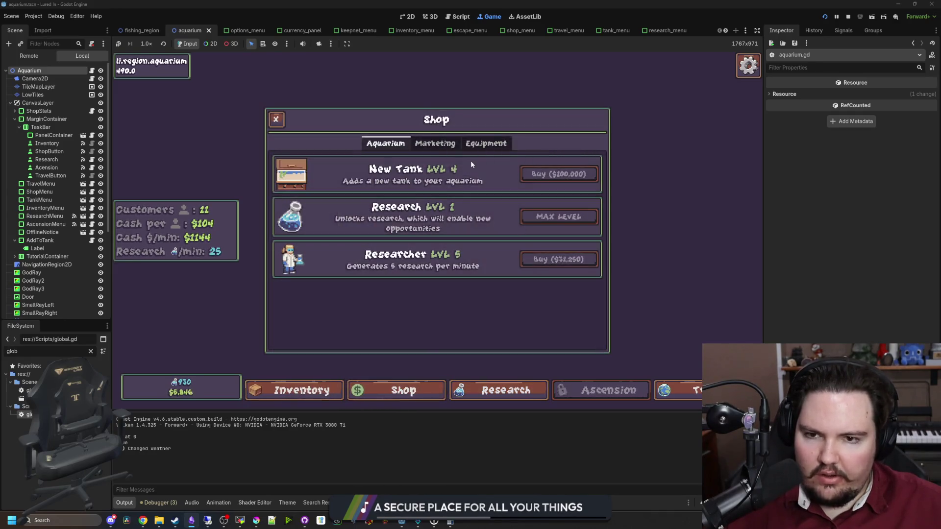
pyautogui.click(487, 142)
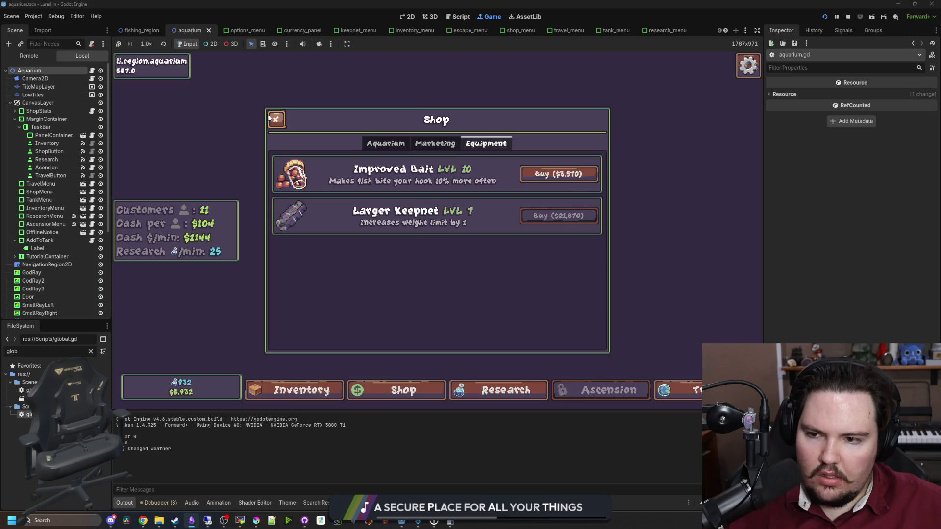
pyautogui.click(372, 144)
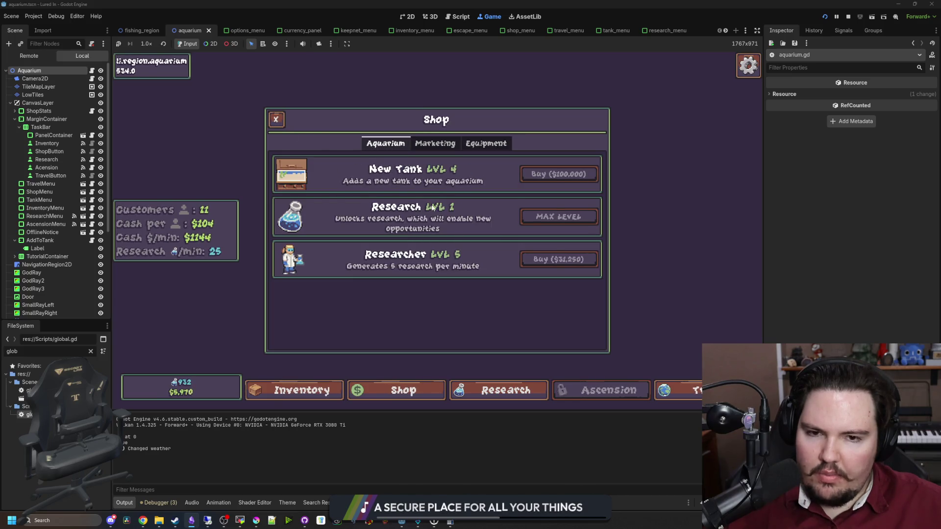
pyautogui.click(401, 392)
pyautogui.click(400, 392)
pyautogui.click(435, 143)
pyautogui.click(374, 147)
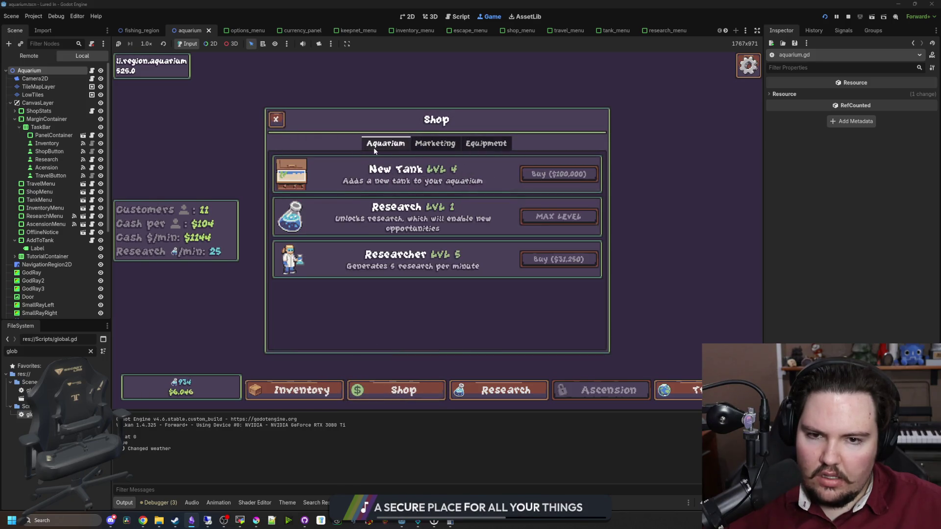
pyautogui.click(276, 120)
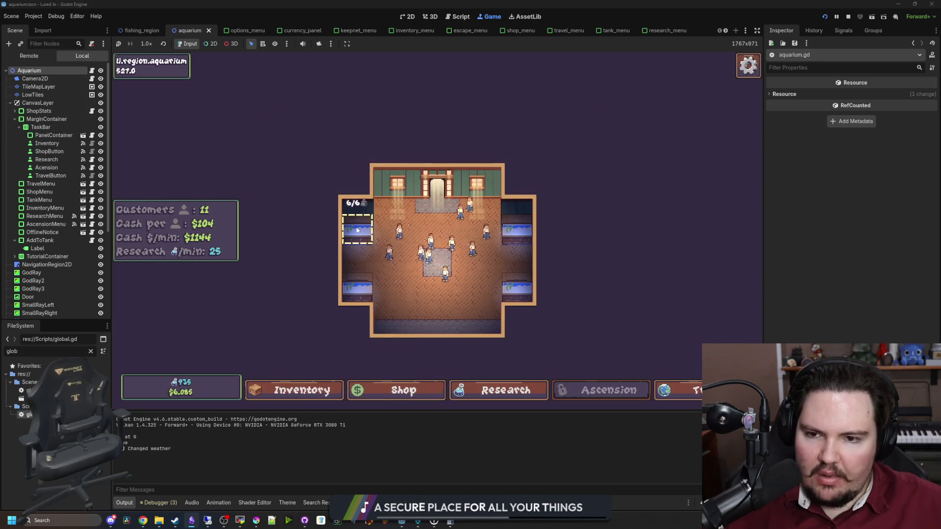
# Step: Look at the research tree, then trigger the cash cheat for over $140 trillion
pyautogui.scroll(3, 360, 234)
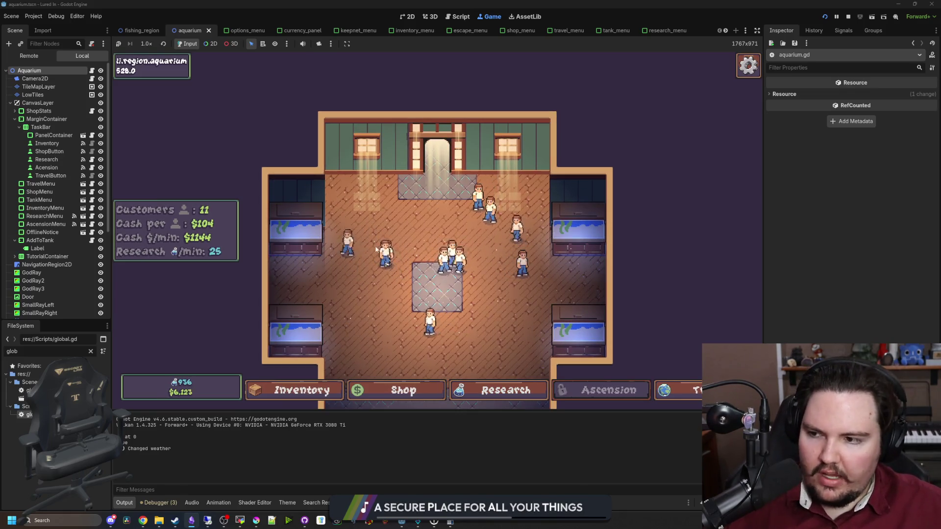
pyautogui.scroll(-3, 375, 235)
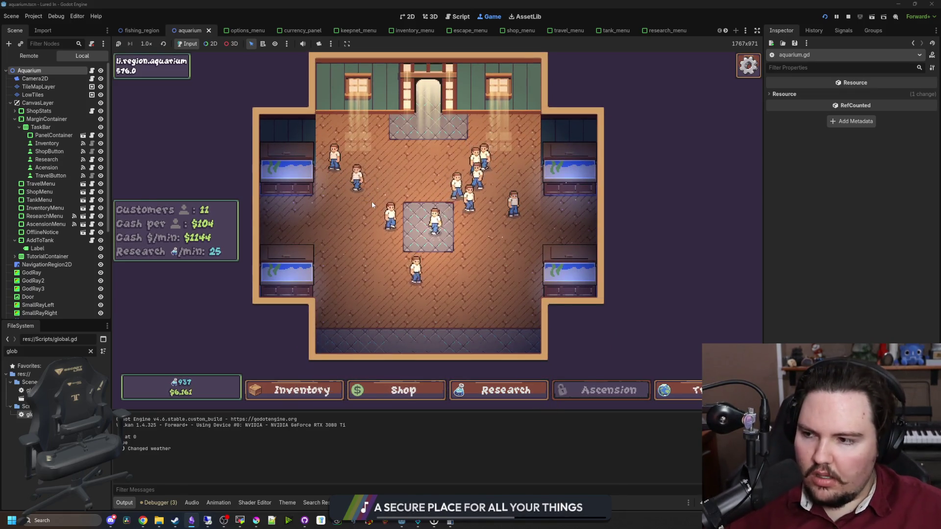
pyautogui.scroll(-1, 407, 178)
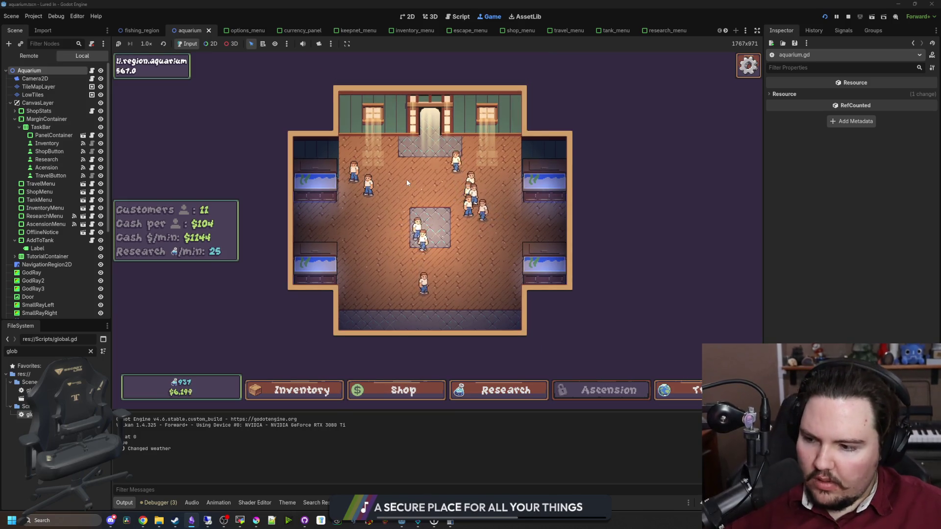
pyautogui.click(495, 392)
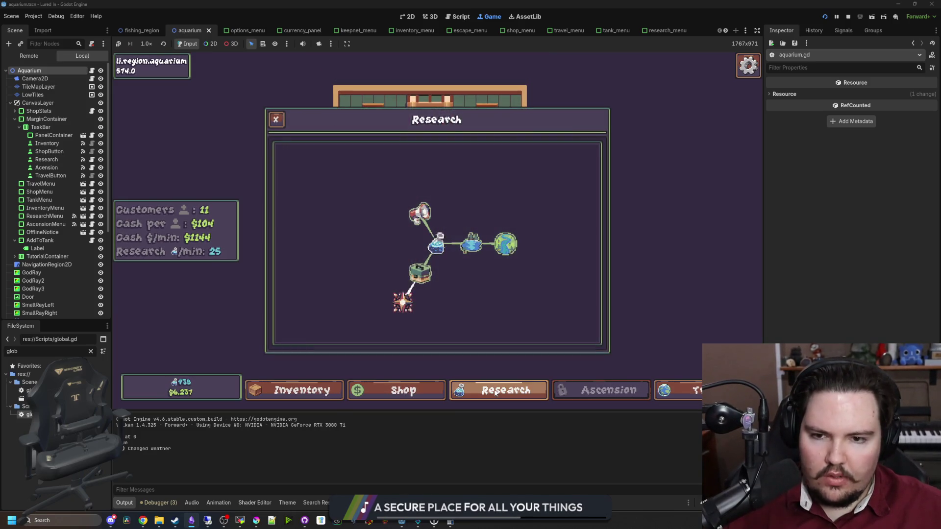
pyautogui.click(402, 390)
pyautogui.click(403, 390)
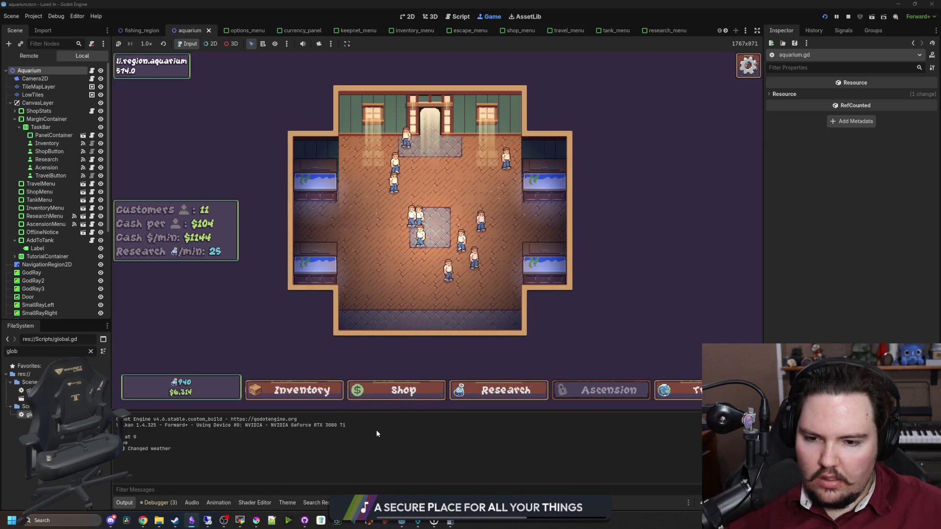
pyautogui.scroll(2, 437, 254)
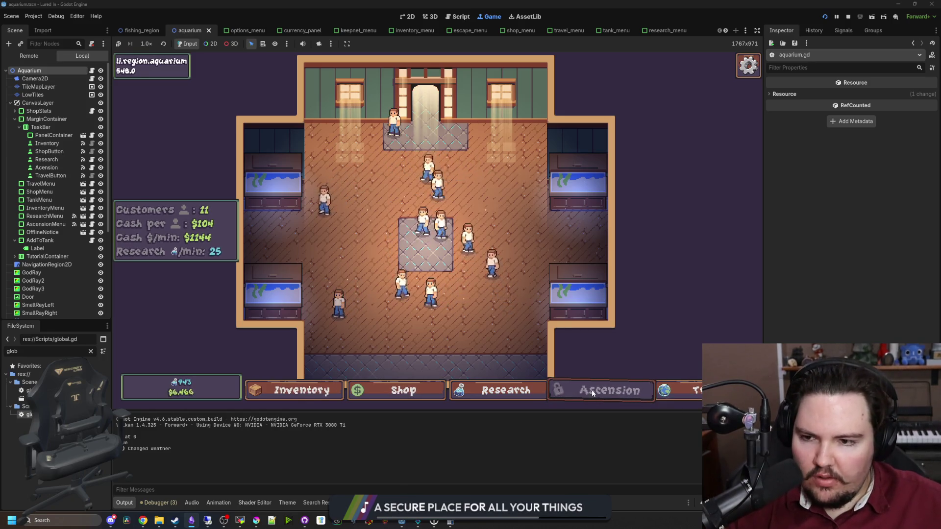
pyautogui.click(205, 383)
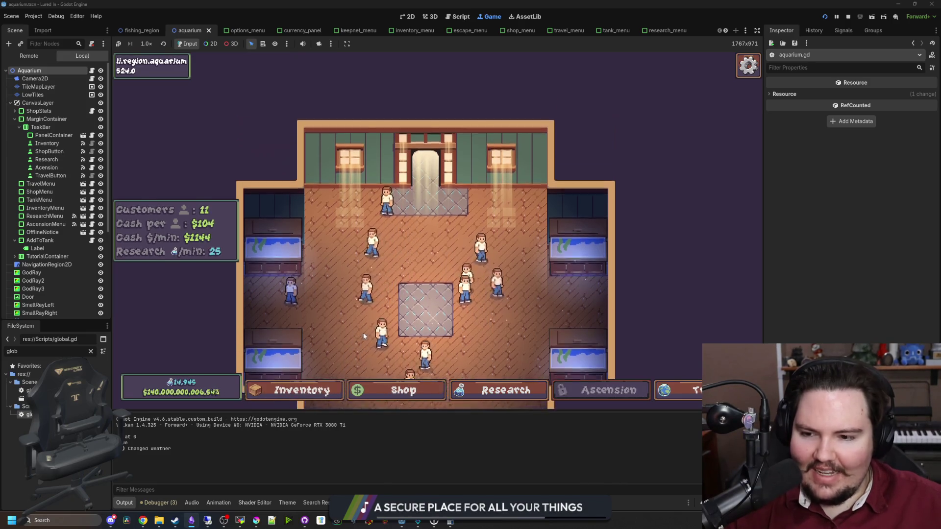
# Step: Return the fish in Fish Tank 3, including the Bluegill, to inventory
pyautogui.click(378, 397)
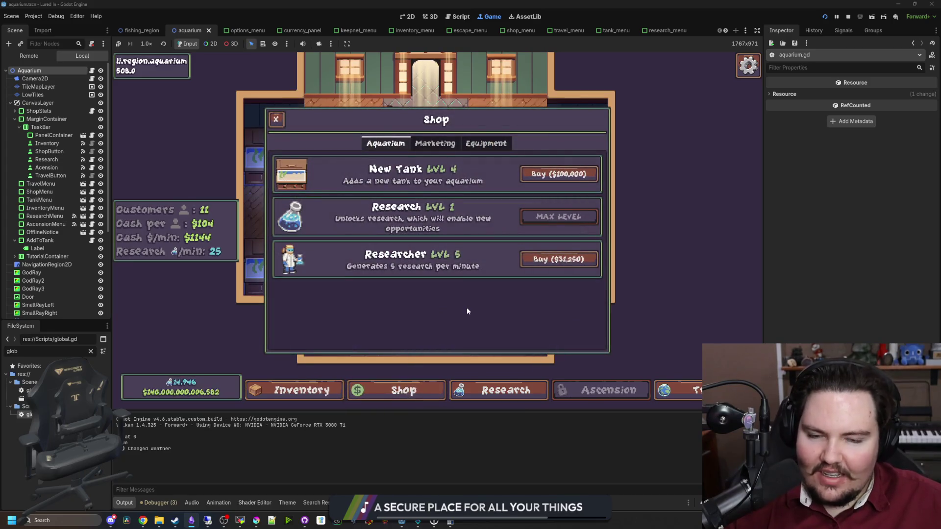
pyautogui.click(276, 119)
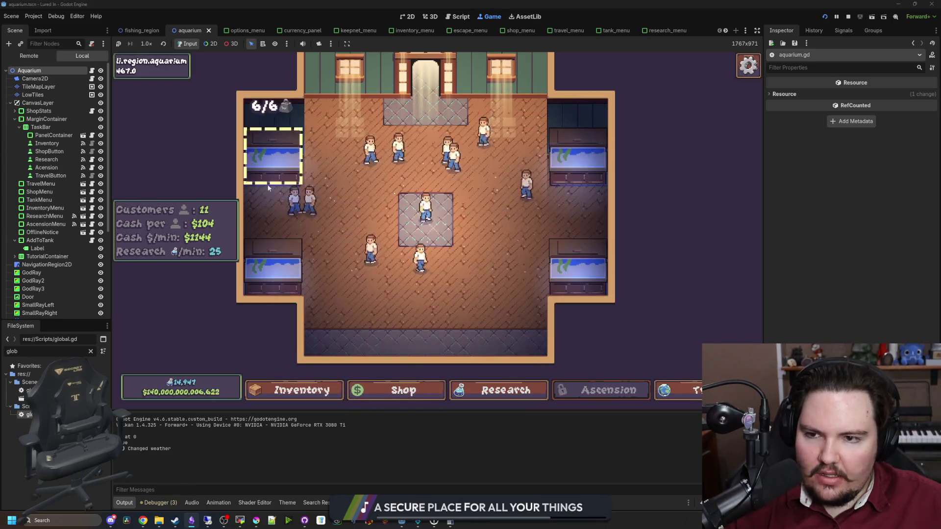
pyautogui.click(277, 267)
pyautogui.click(515, 255)
pyautogui.click(411, 217)
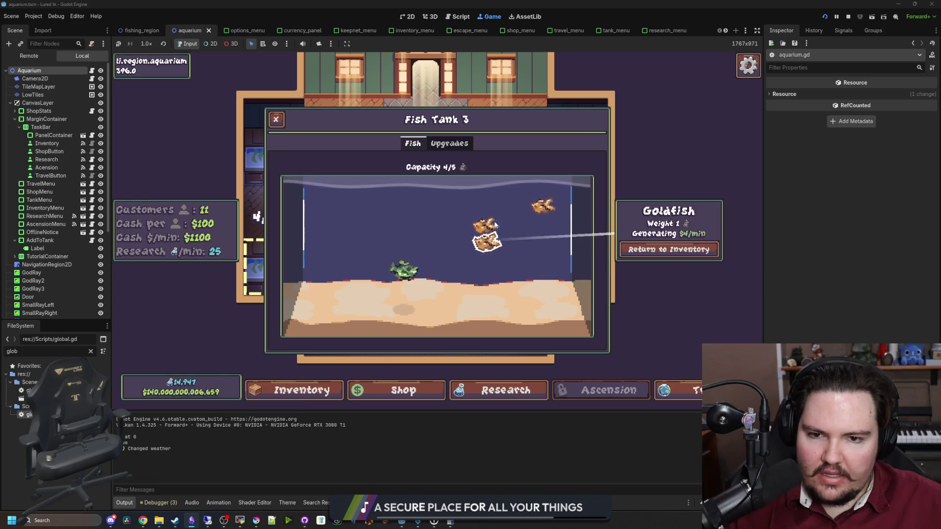
pyautogui.click(486, 226)
pyautogui.click(630, 249)
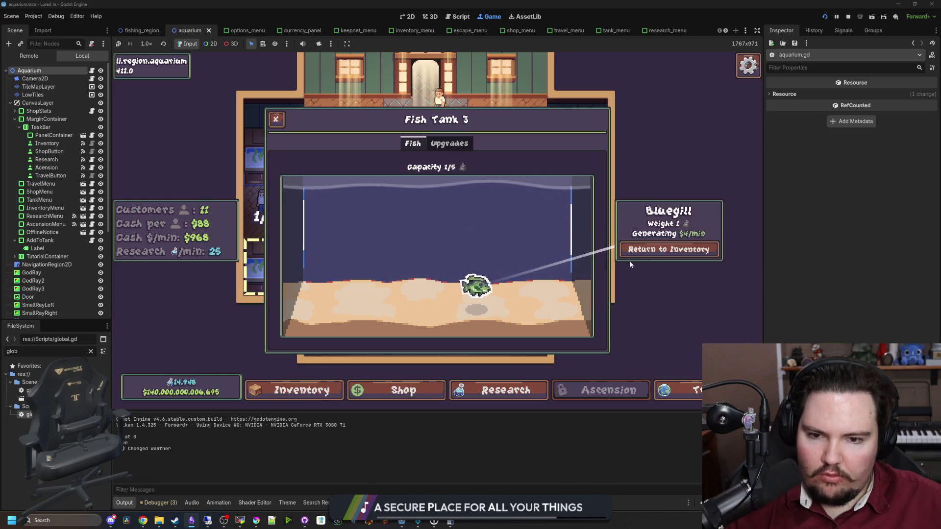
pyautogui.press('Escape')
# Step: Return all of Fish Tank 4's fish to inventory
pyautogui.click(563, 258)
pyautogui.click(436, 250)
pyautogui.click(632, 248)
pyautogui.click(332, 257)
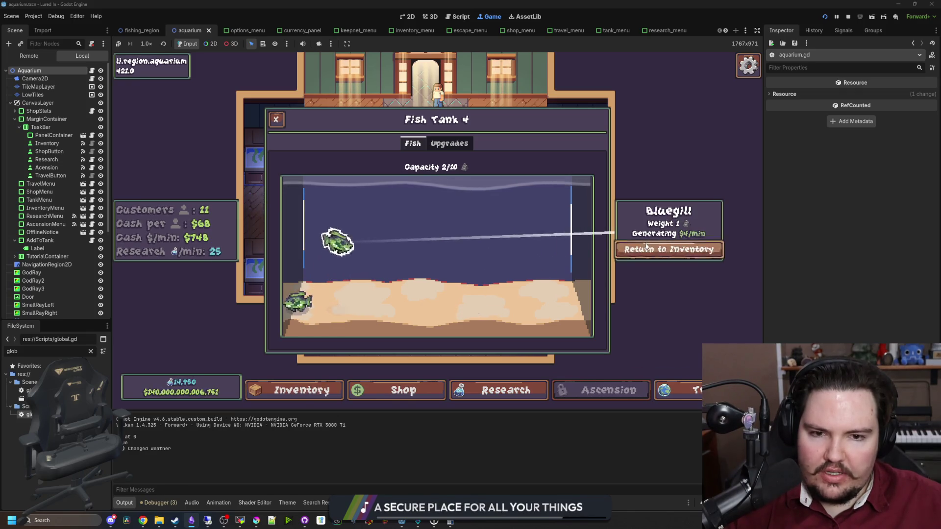
pyautogui.click(678, 248)
pyautogui.click(300, 297)
pyautogui.click(674, 249)
pyautogui.press('Escape')
# Step: Return two fish from Fish Tank 2 to inventory
pyautogui.click(559, 175)
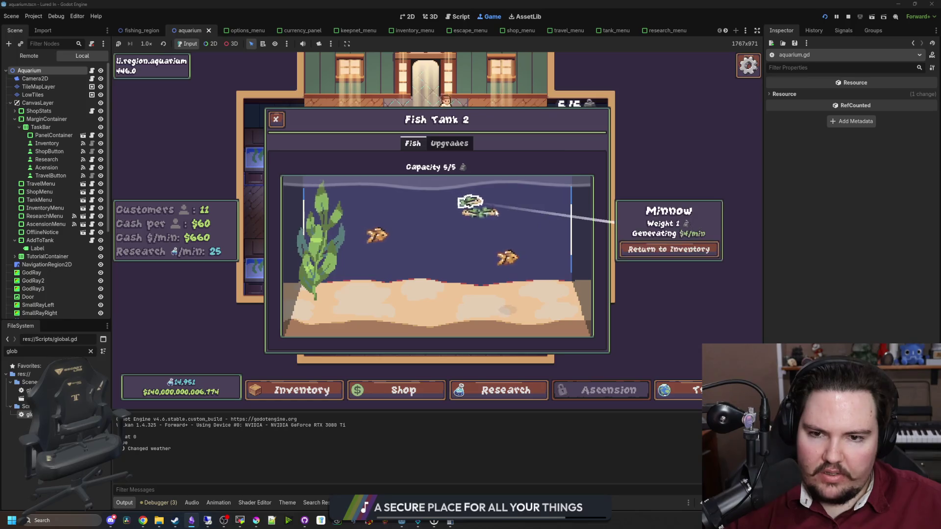
pyautogui.click(669, 250)
pyautogui.click(668, 249)
pyautogui.press('Escape')
# Step: Return Fish Tank 1's fish, including the Koi, to inventory and view the Goldfish's info card
pyautogui.click(255, 155)
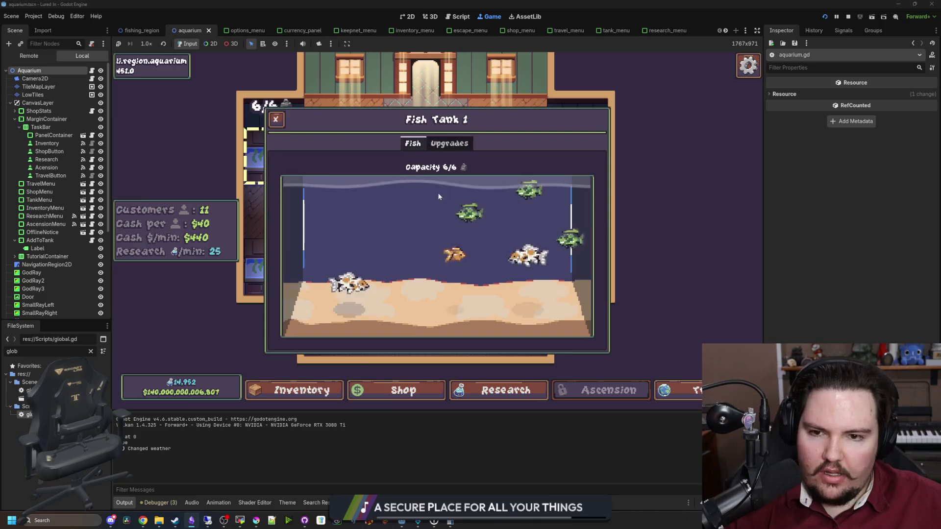
pyautogui.click(481, 218)
pyautogui.click(669, 250)
pyautogui.click(669, 249)
pyautogui.click(669, 249)
pyautogui.click(483, 269)
pyautogui.click(668, 249)
pyautogui.click(534, 250)
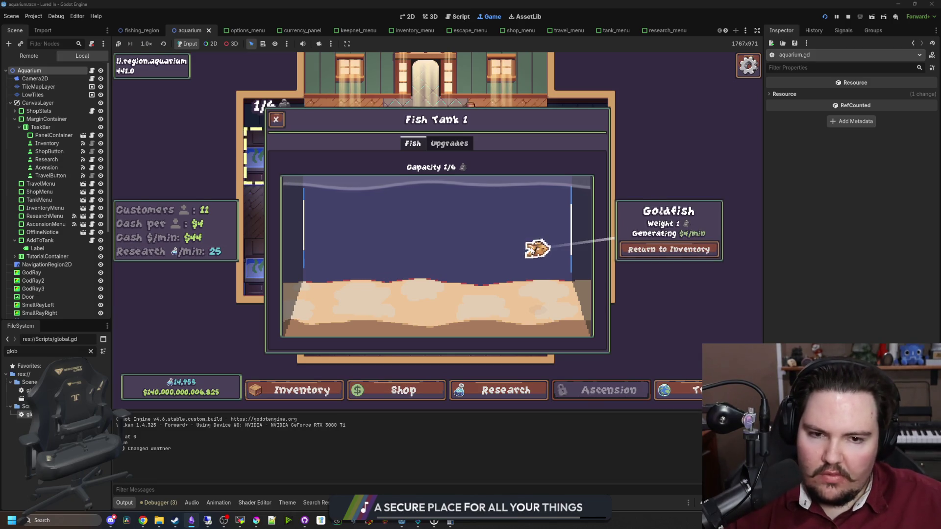
pyautogui.press('Escape')
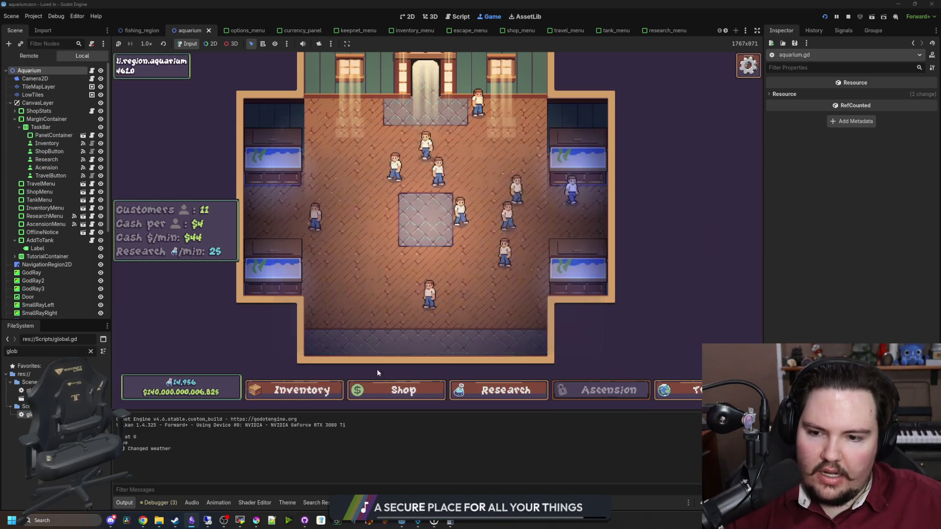
# Step: Buy a Merchandise upgrade in the Shop's Marketing tab, raising it to level 10
pyautogui.click(375, 384)
pyautogui.click(440, 144)
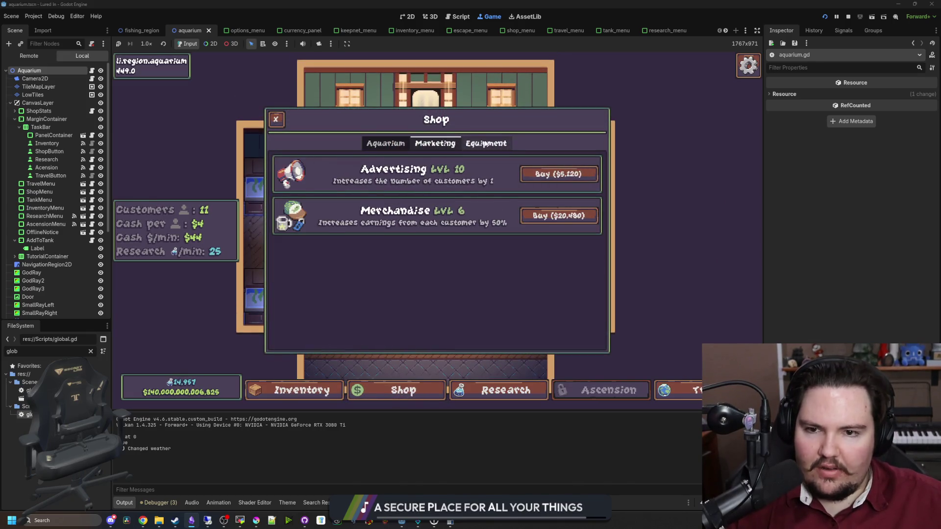
pyautogui.click(406, 144)
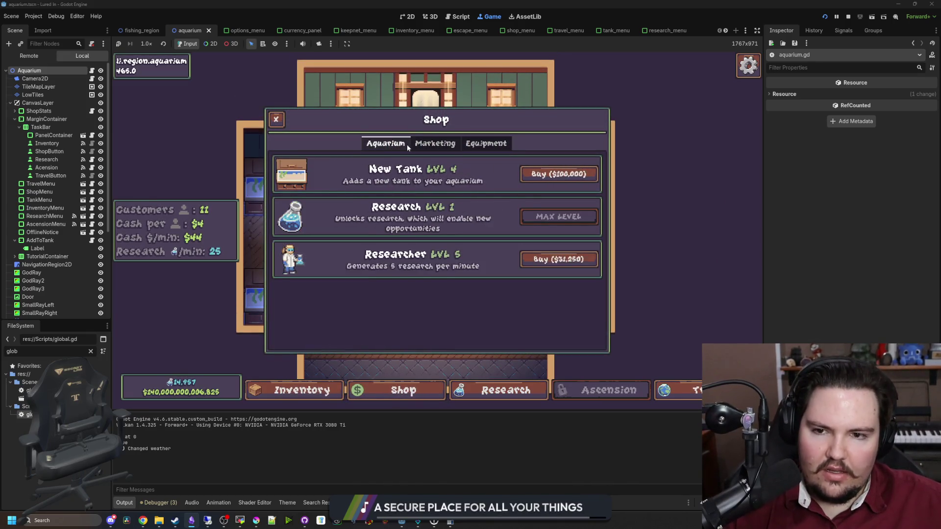
pyautogui.click(487, 147)
pyautogui.click(453, 144)
pyautogui.click(539, 211)
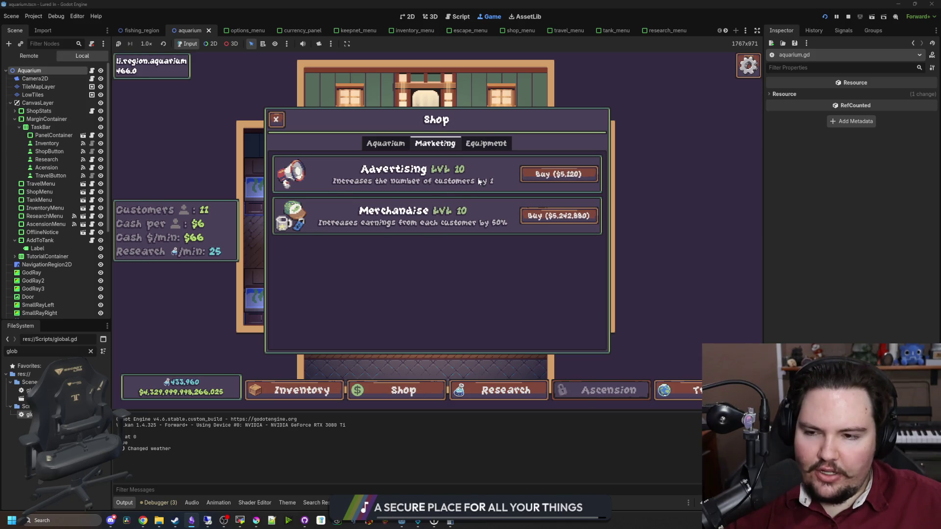
pyautogui.press('Escape')
# Step: Check Fish Tank 1's upgrades and browse the Shop's Equipment, Aquarium and Marketing tabs
pyautogui.click(298, 195)
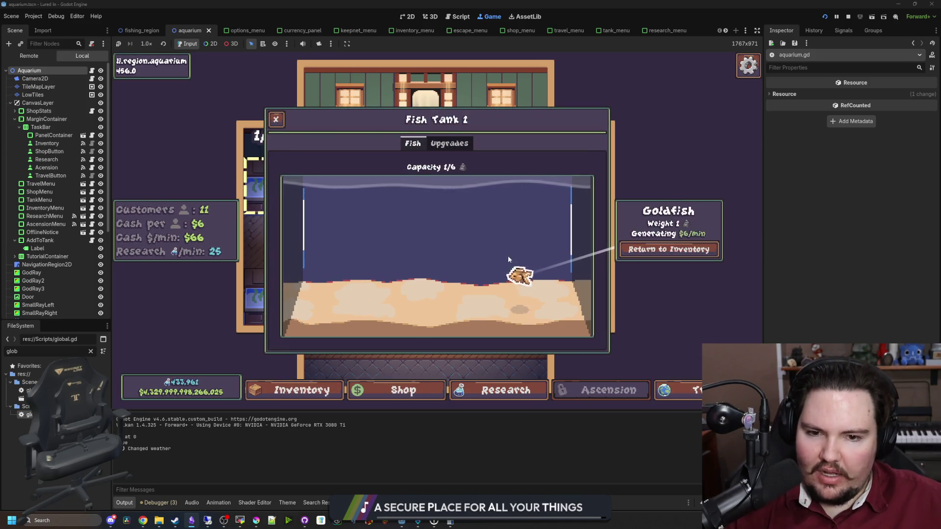
pyautogui.click(465, 146)
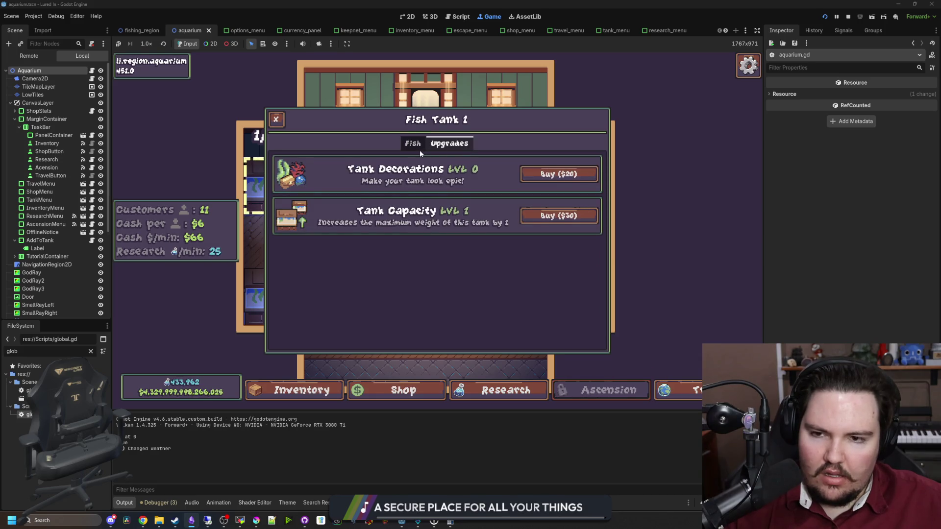
pyautogui.press('Escape')
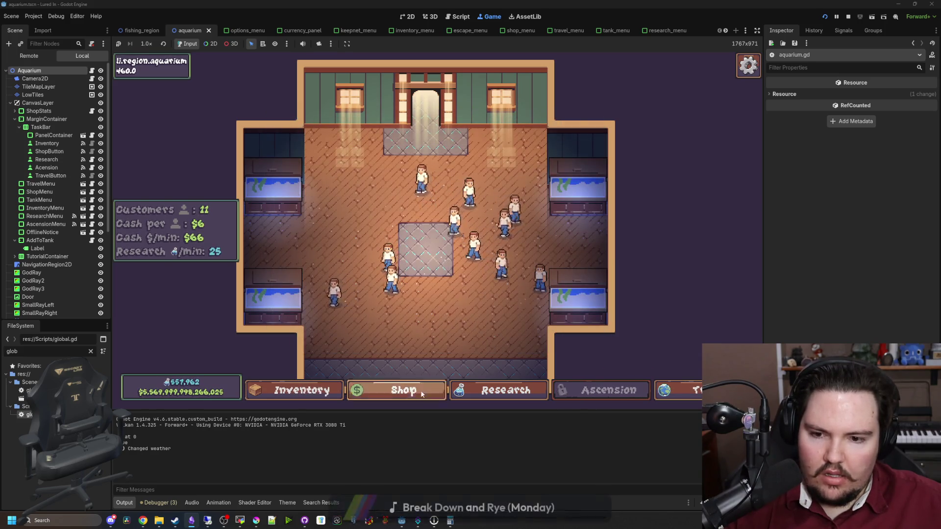
pyautogui.click(396, 390)
pyautogui.click(485, 143)
pyautogui.click(385, 143)
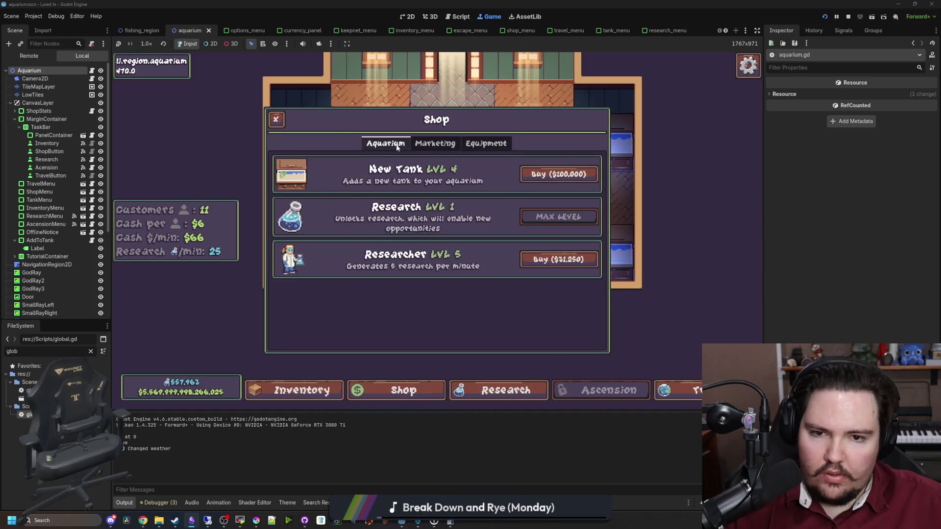
pyautogui.click(437, 146)
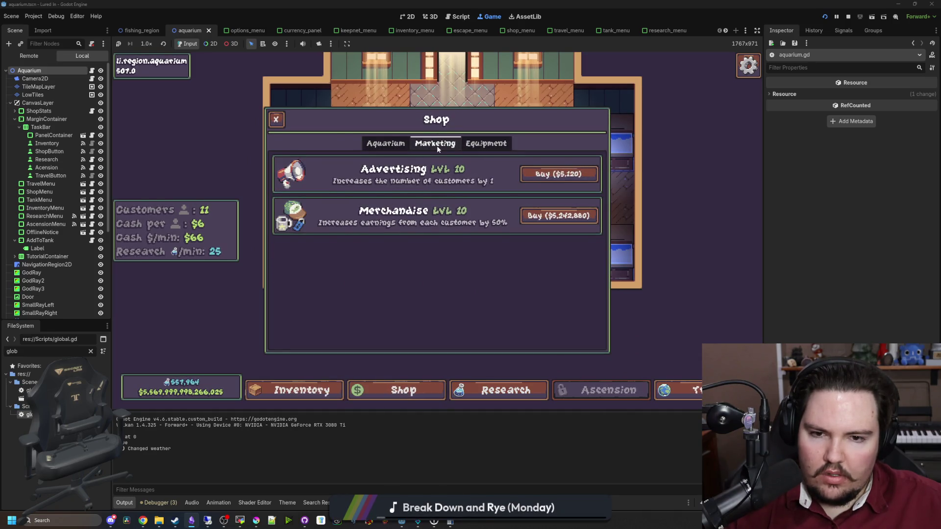
pyautogui.click(482, 146)
pyautogui.click(386, 144)
pyautogui.click(450, 144)
pyautogui.click(276, 120)
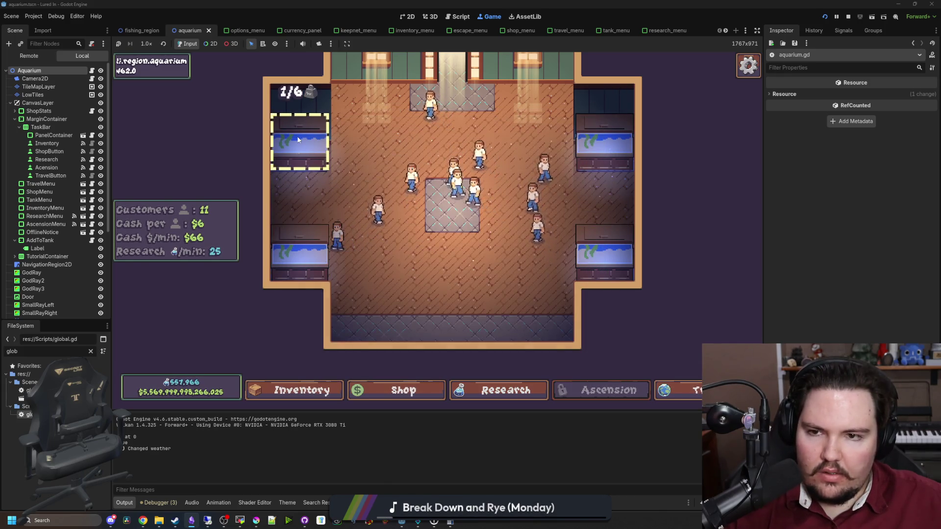
# Step: Review Fish Tank 1's upgrades again, then bring up the ascension options in the research tree
pyautogui.click(297, 137)
pyautogui.click(450, 147)
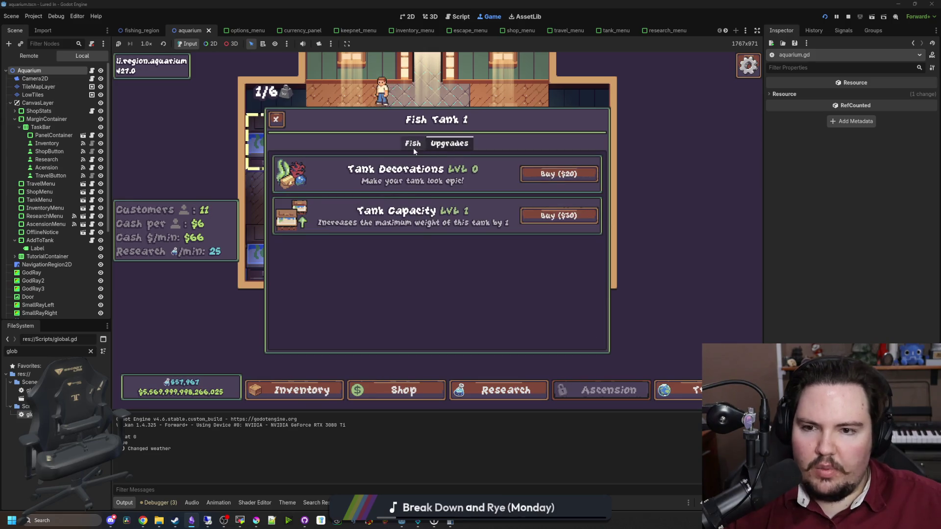
pyautogui.press('Escape')
pyautogui.click(504, 390)
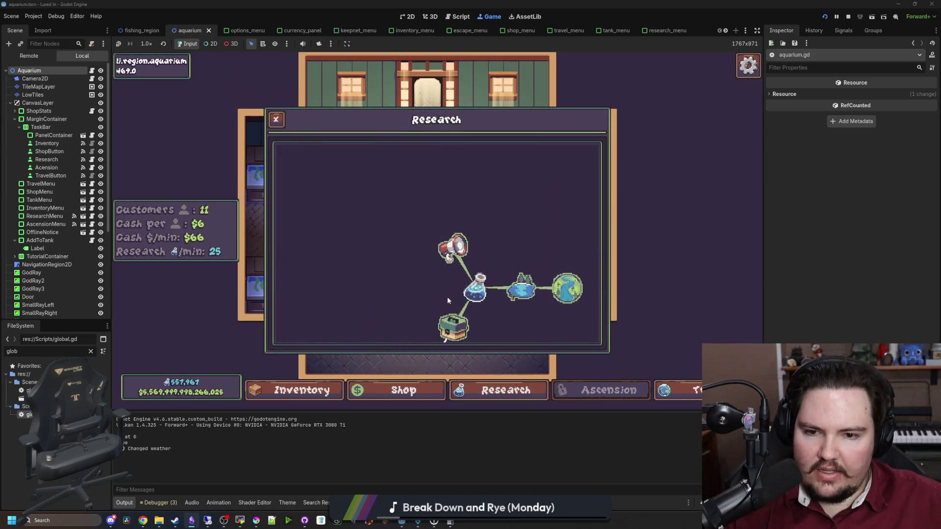
pyautogui.moveTo(432, 281)
pyautogui.click(664, 267)
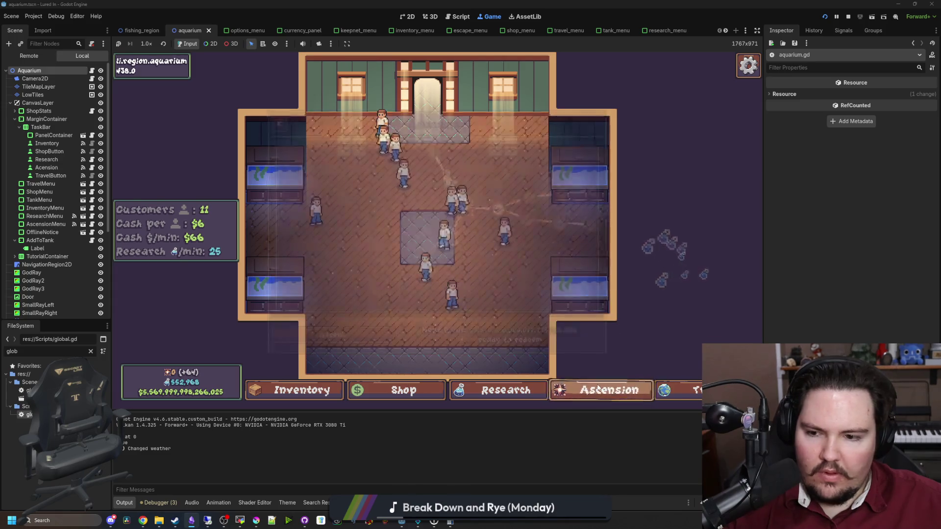
# Step: Start an aquarium ascension, then browse the travel destinations and the shop's equipment upgrades
pyautogui.click(358, 333)
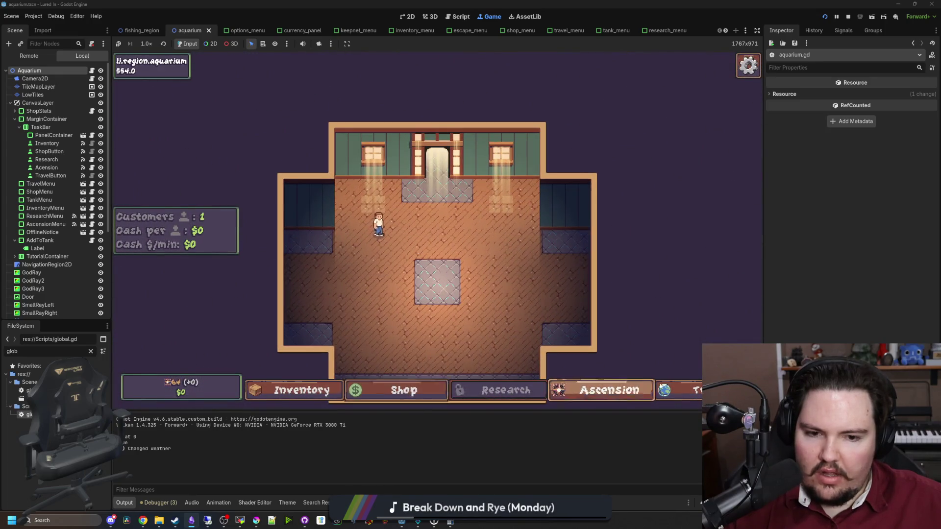
pyautogui.click(676, 390)
pyautogui.click(402, 390)
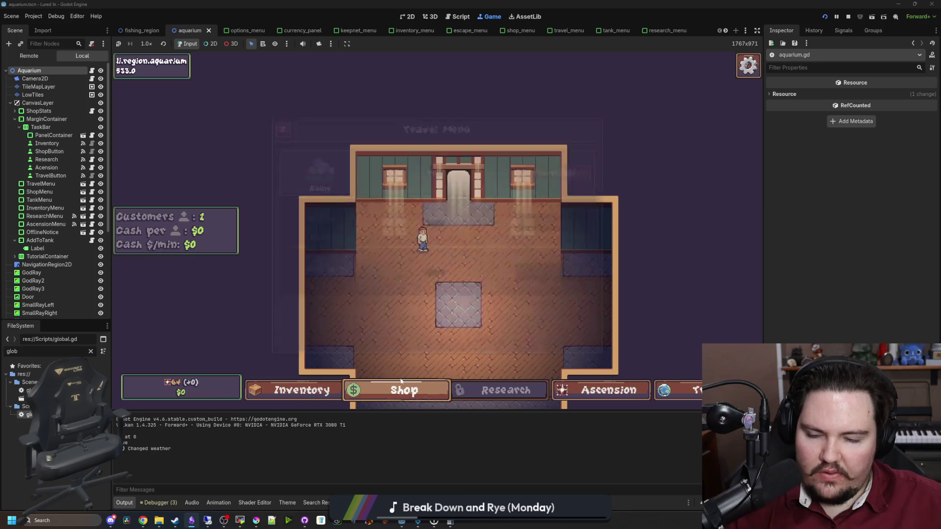
pyautogui.click(403, 390)
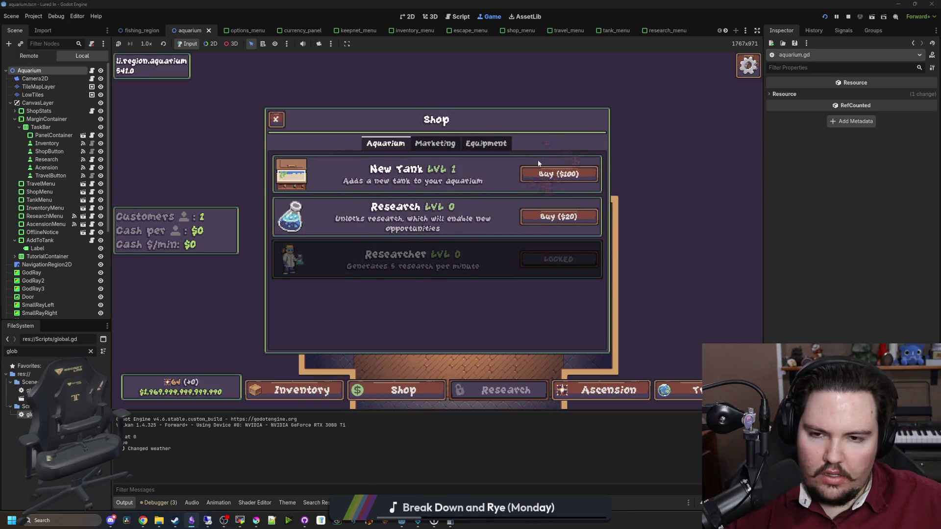
pyautogui.click(500, 143)
pyautogui.click(445, 390)
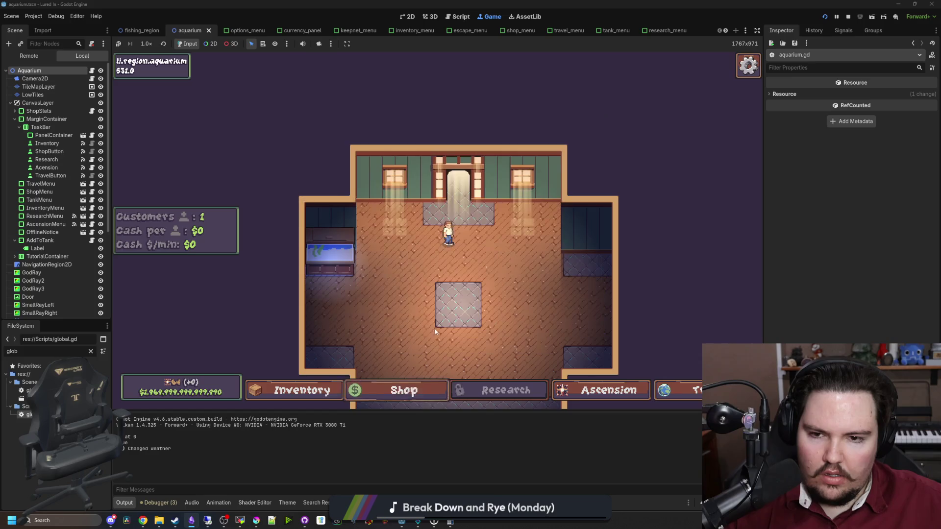
# Step: Buy the Research upgrade and another Researcher level among the shop's aquarium upgrades
pyautogui.click(412, 389)
pyautogui.click(386, 143)
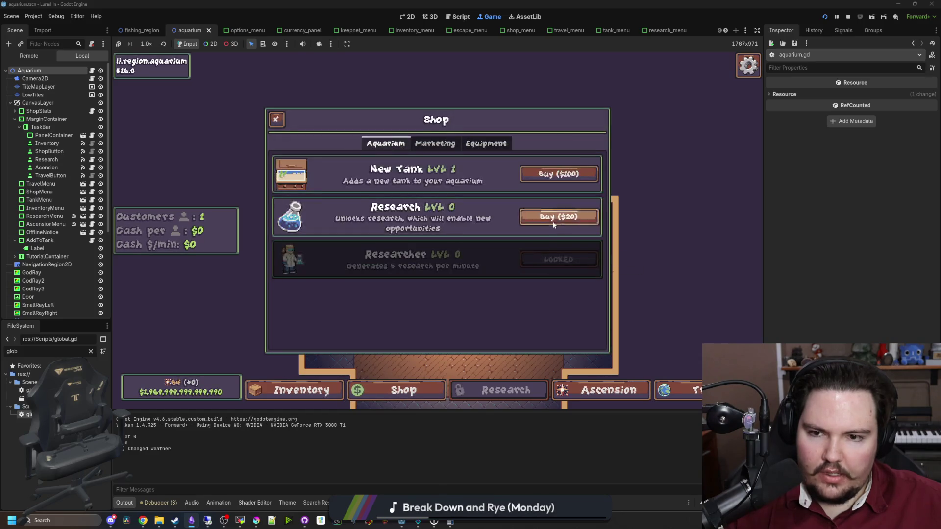
pyautogui.click(559, 216)
pyautogui.click(556, 261)
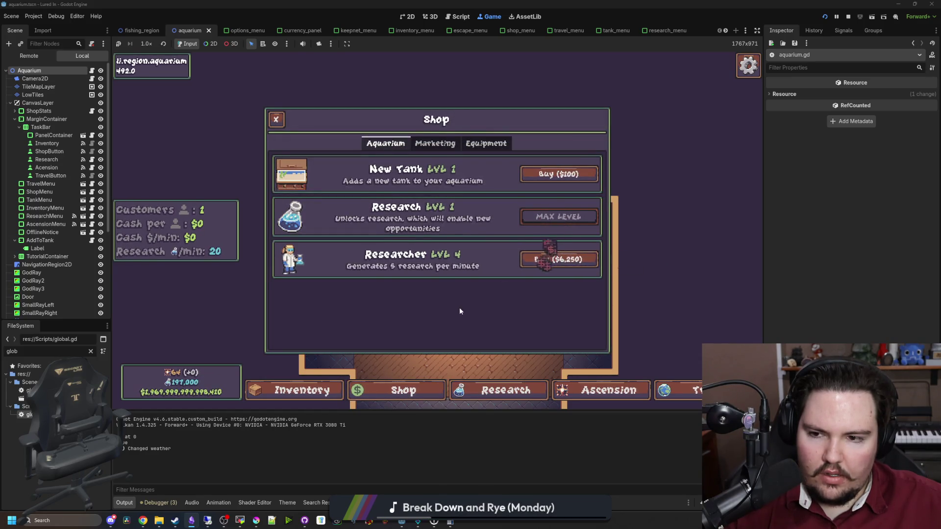
pyautogui.click(488, 143)
pyautogui.click(435, 143)
# Step: Unlock the Lake research in the research tree after inspecting the Marketing and Equipment nodes
pyautogui.click(498, 390)
pyautogui.click(437, 232)
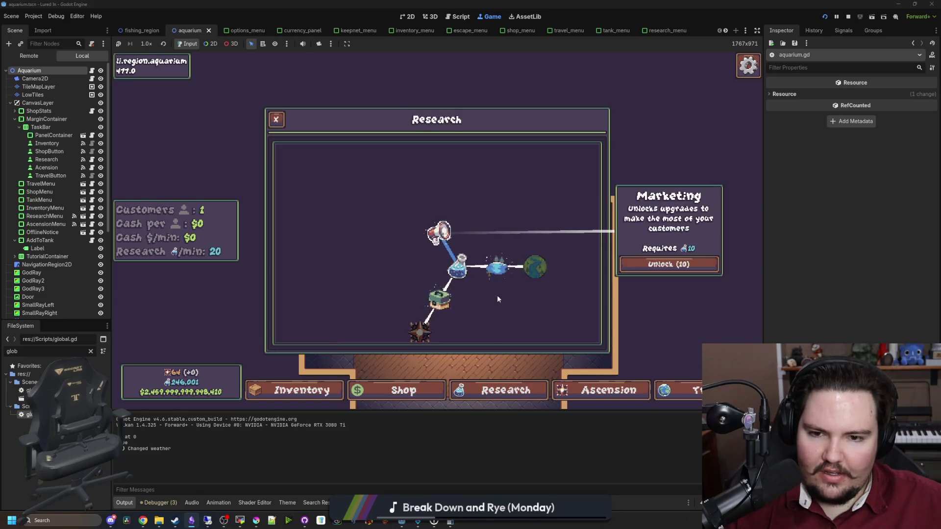
pyautogui.click(439, 299)
pyautogui.click(497, 267)
pyautogui.click(668, 264)
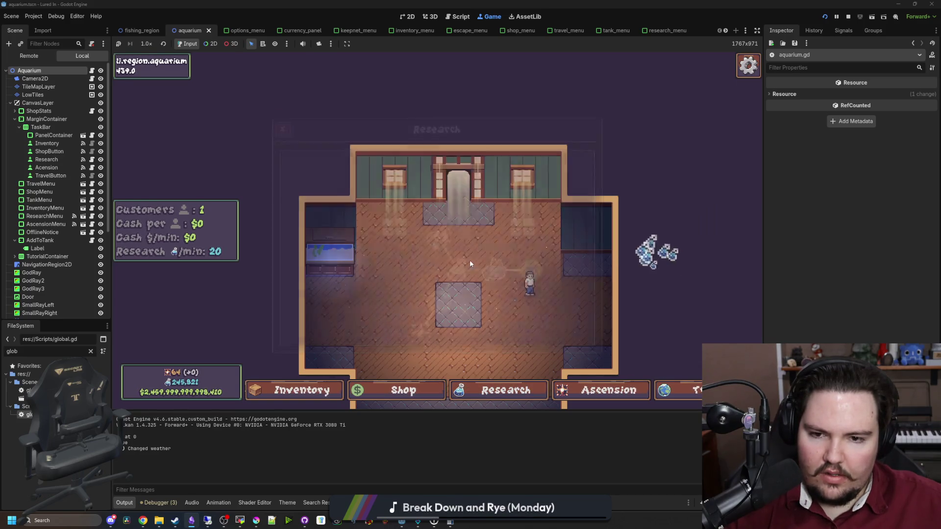
# Step: Buy another Advertising level and four Merchandise levels from the marketing upgrades
pyautogui.press('s')
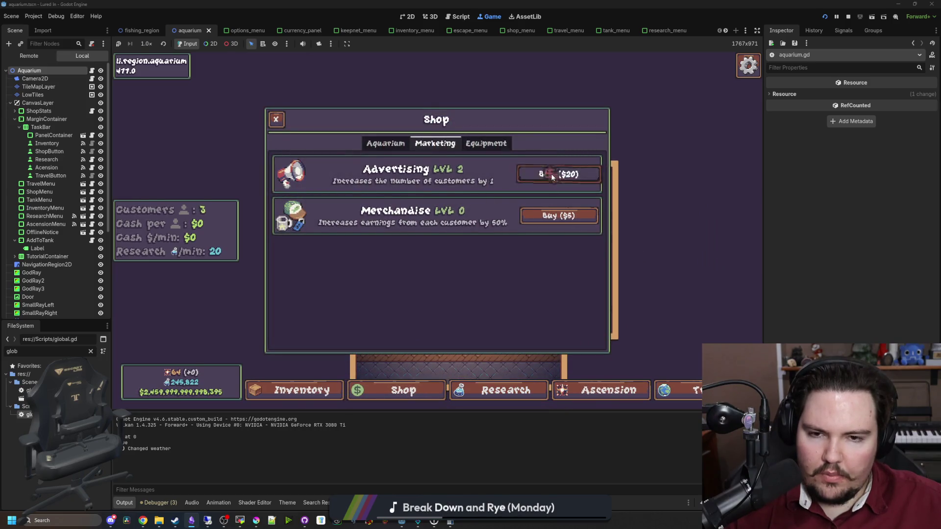
pyautogui.click(552, 176)
pyautogui.click(569, 218)
pyautogui.click(568, 219)
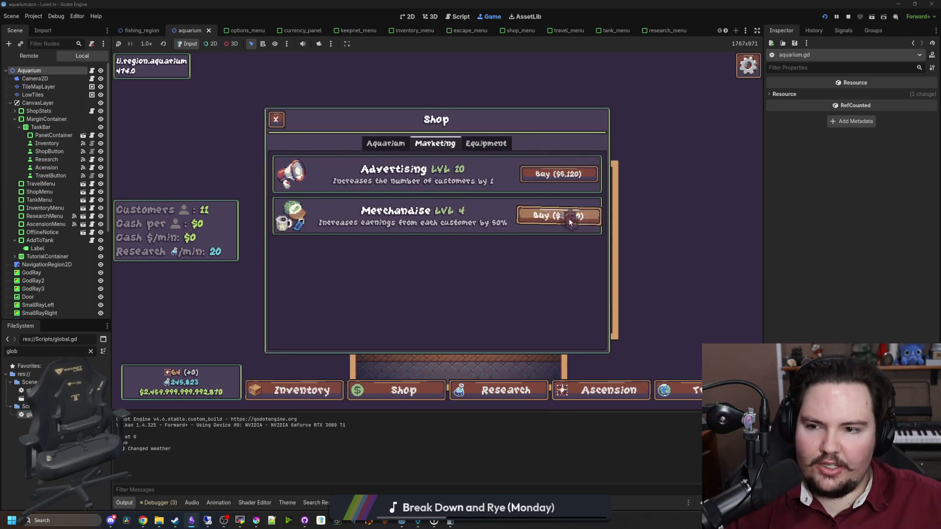
pyautogui.click(569, 219)
pyautogui.click(568, 219)
pyautogui.click(488, 143)
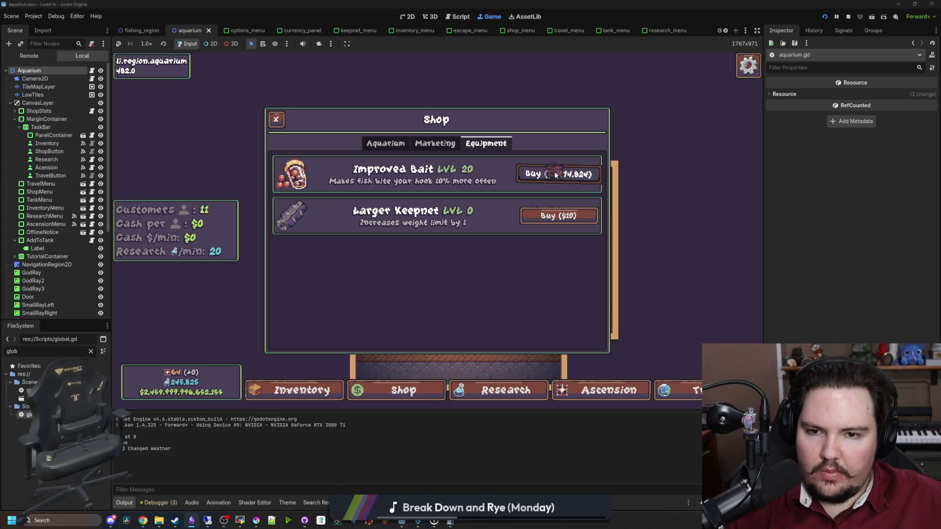
# Step: Close the shop and travel to the Pond region
pyautogui.press('Escape')
pyautogui.click(678, 390)
pyautogui.click(539, 165)
# Step: Catch the first pond fish through the reel minigame, cast again, and check the keepnet
pyautogui.moveTo(455, 200); pyautogui.dragTo(431, 232)
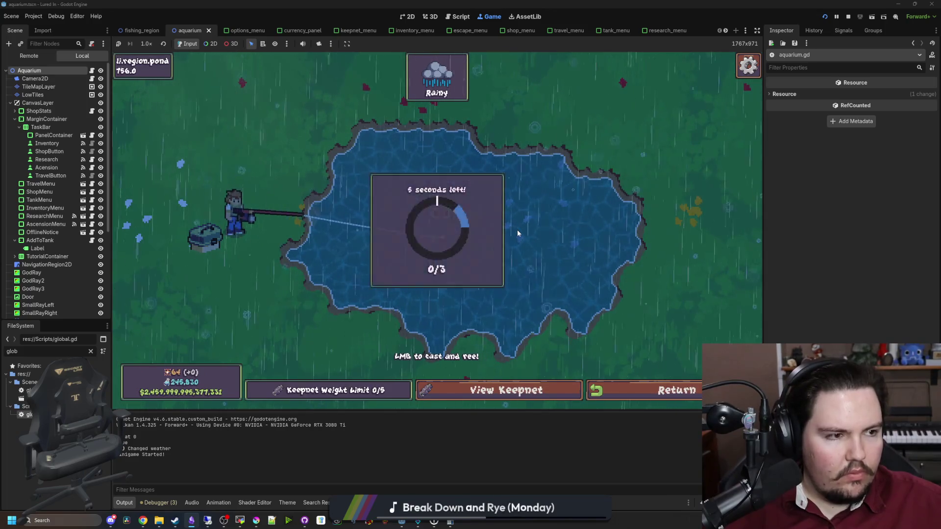
pyautogui.click(517, 231)
pyautogui.click(517, 231)
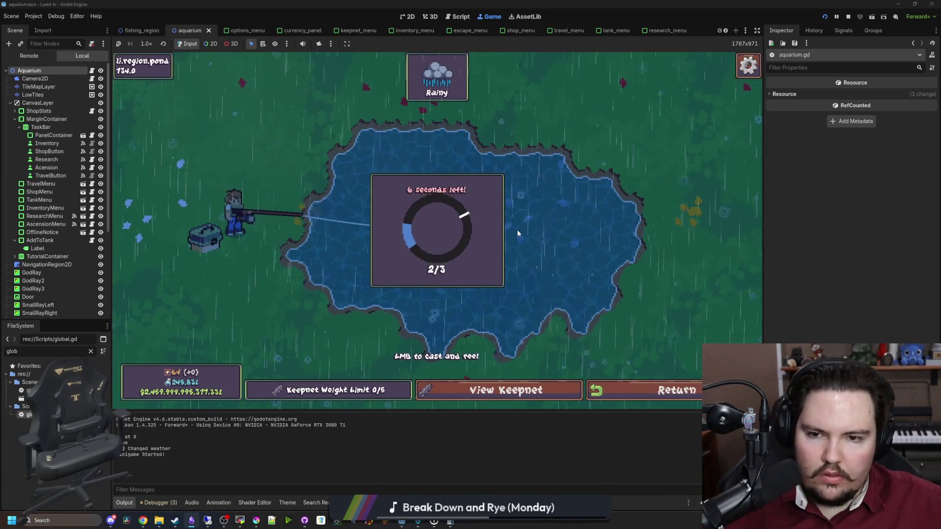
pyautogui.click(517, 231)
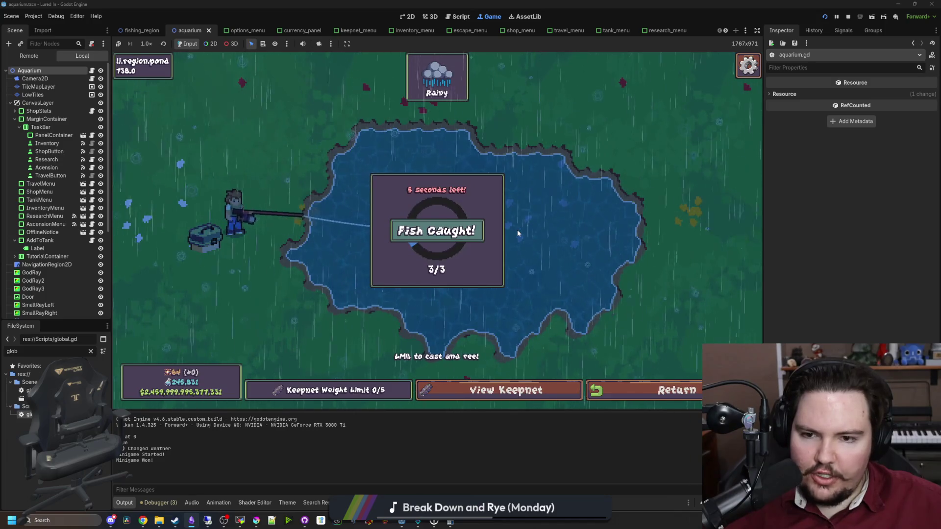
pyautogui.click(518, 233)
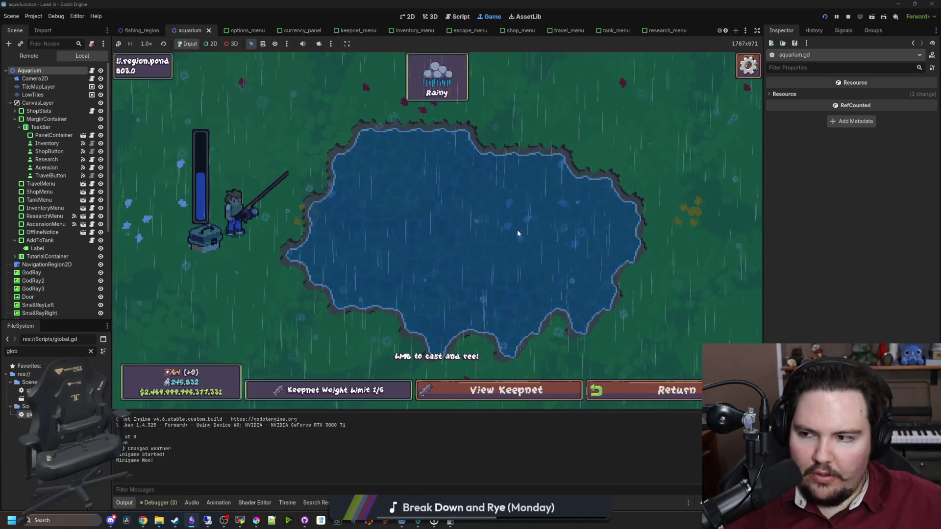
pyautogui.click(516, 230)
pyautogui.click(495, 390)
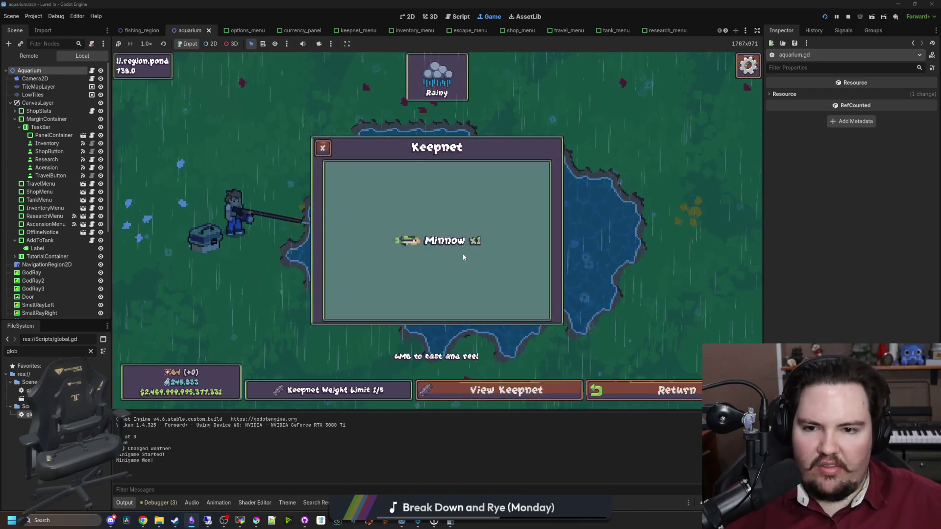
pyautogui.click(461, 390)
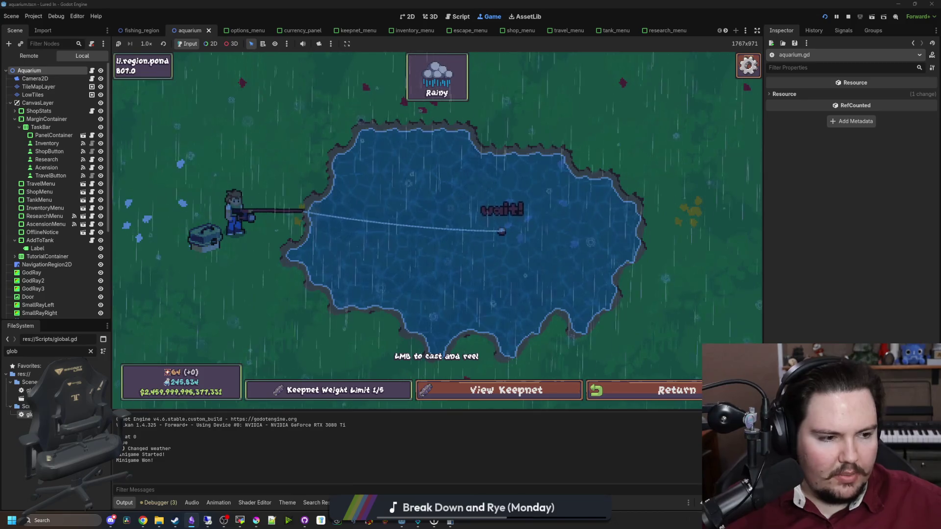
# Step: Reel in two more fish by hitting the timing zone in each minigame
pyautogui.click(504, 220)
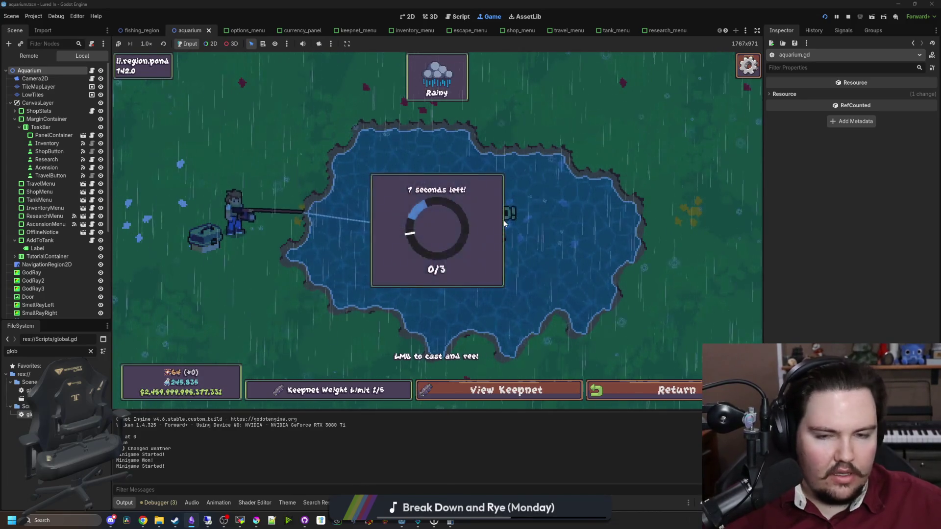
pyautogui.click(504, 223)
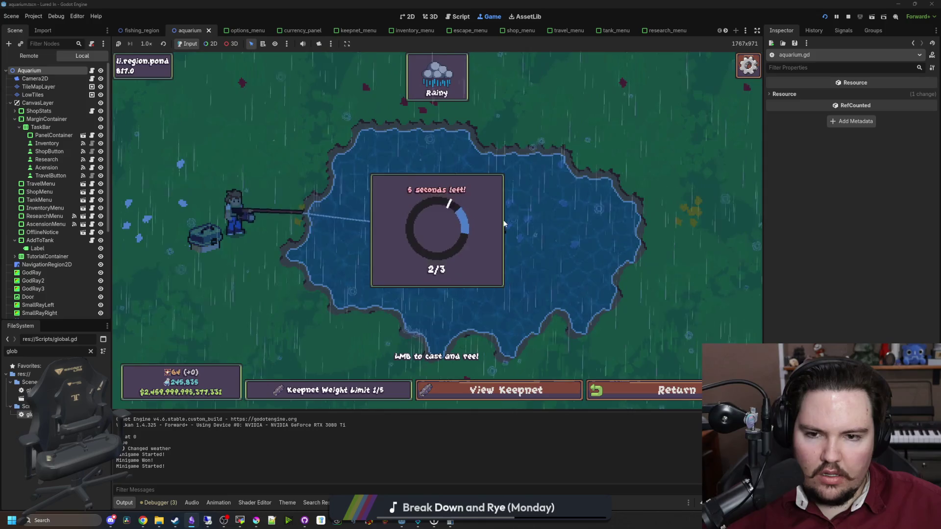
pyautogui.click(504, 223)
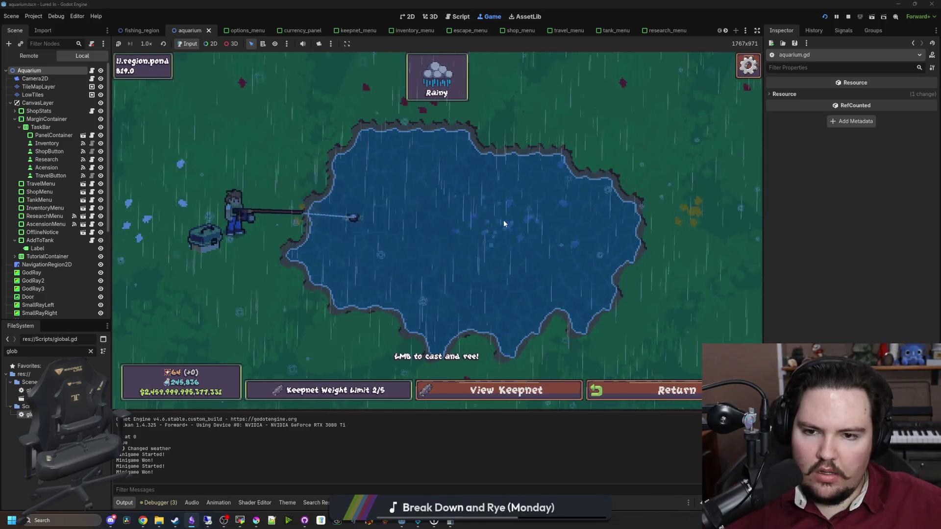
pyautogui.click(504, 224)
pyautogui.click(498, 230)
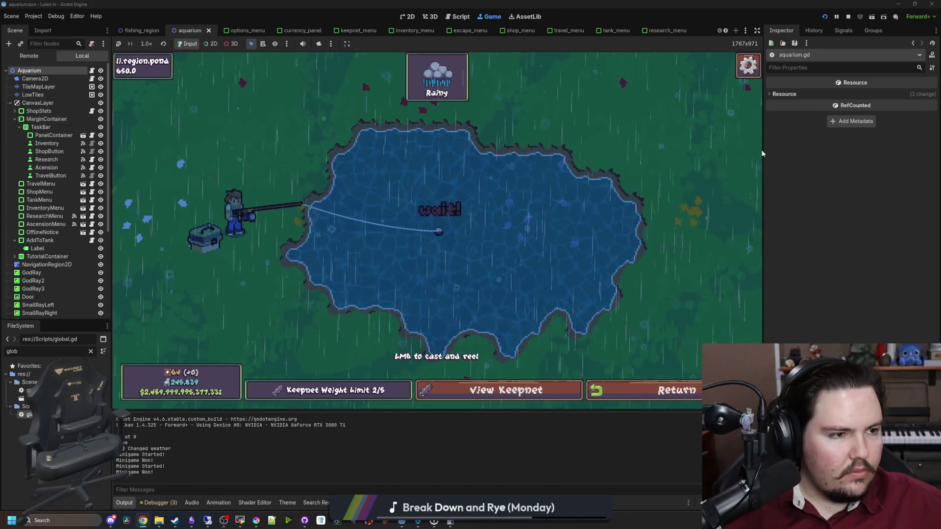
pyautogui.click(549, 207)
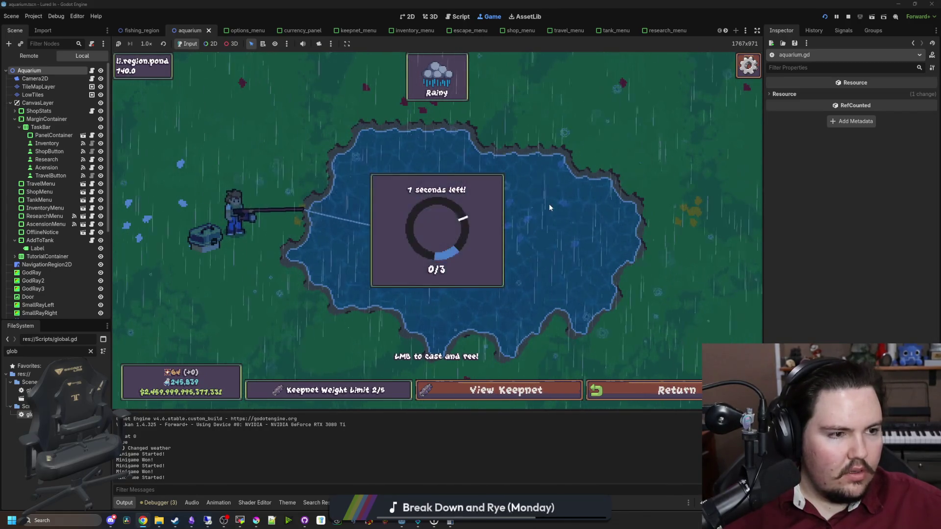
pyautogui.click(549, 206)
pyautogui.click(579, 193)
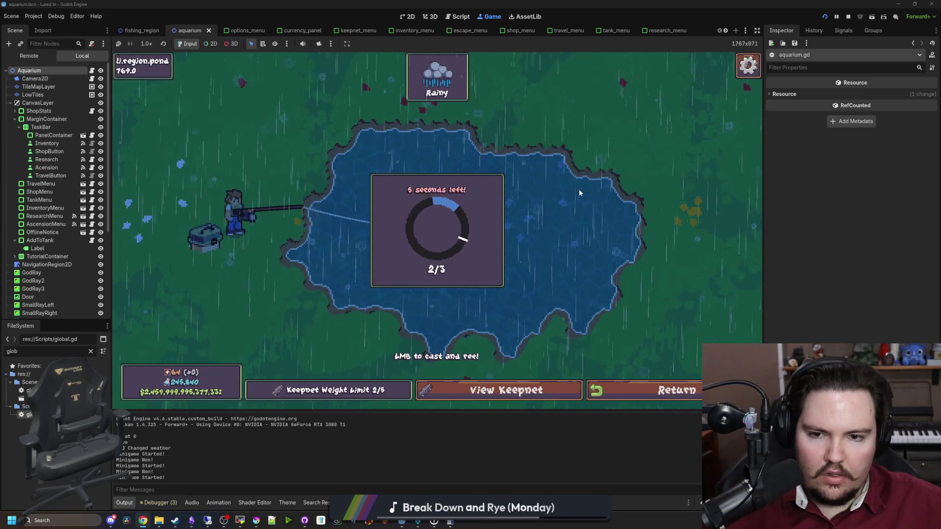
pyautogui.click(579, 190)
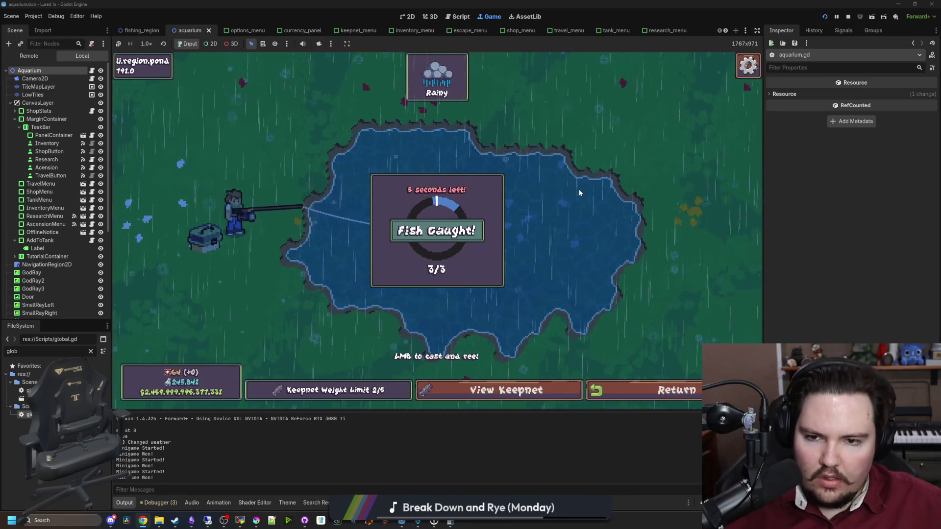
# Step: Land a fourth fish to fill the keepnet, then unload it and travel back to the Pond
pyautogui.moveTo(461, 191); pyautogui.dragTo(461, 192)
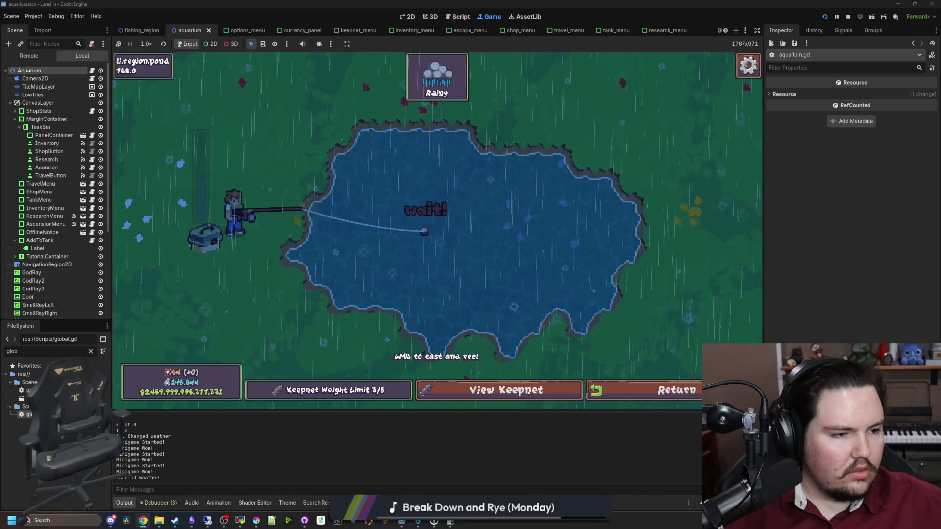
pyautogui.click(501, 172)
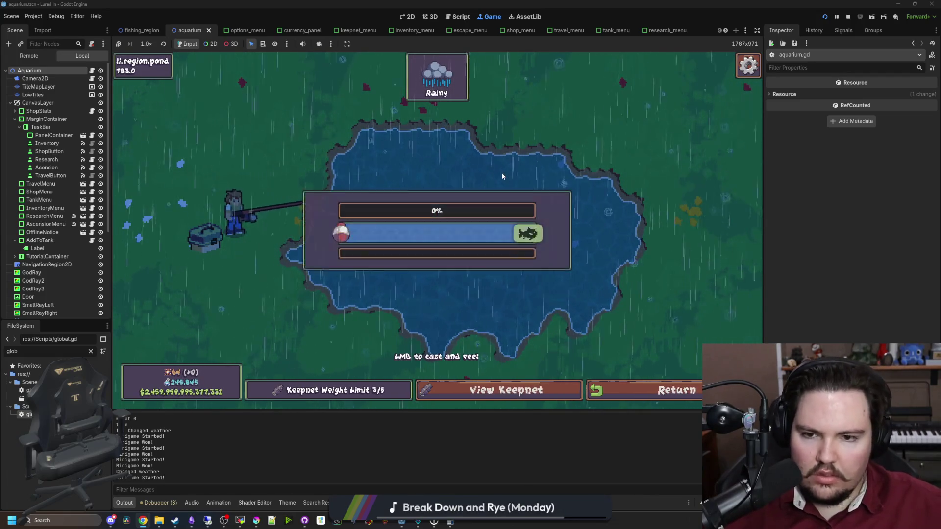
pyautogui.moveTo(501, 172)
pyautogui.mouseDown()
pyautogui.moveTo(478, 220)
pyautogui.moveTo(515, 211)
pyautogui.mouseUp()
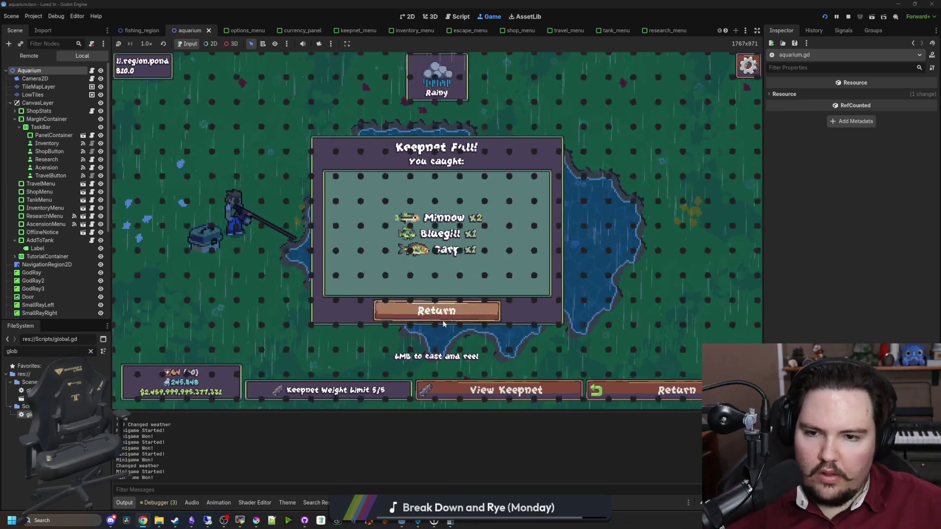
pyautogui.click(442, 318)
pyautogui.click(676, 390)
pyautogui.click(585, 169)
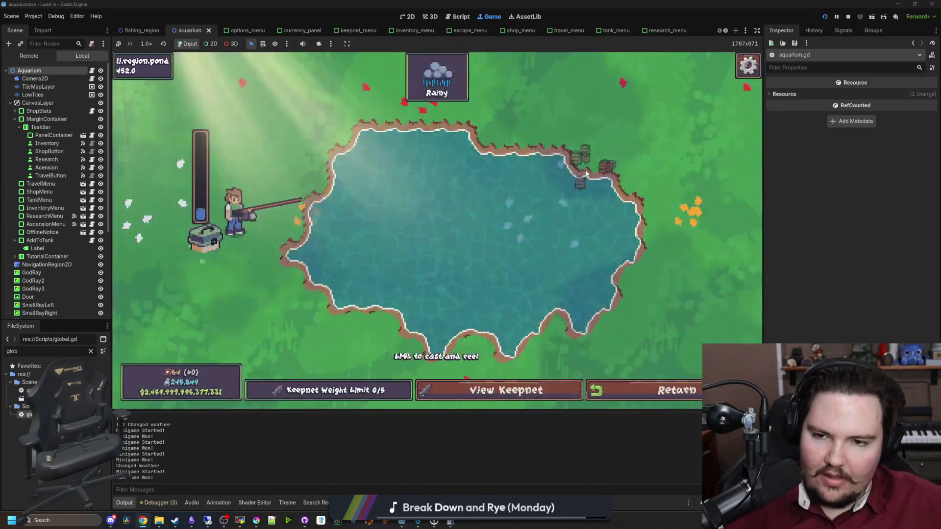
# Step: Land two Minnows by keeping the bobber on the fish, then cast a fresh line
pyautogui.moveTo(585, 171); pyautogui.dragTo(586, 173)
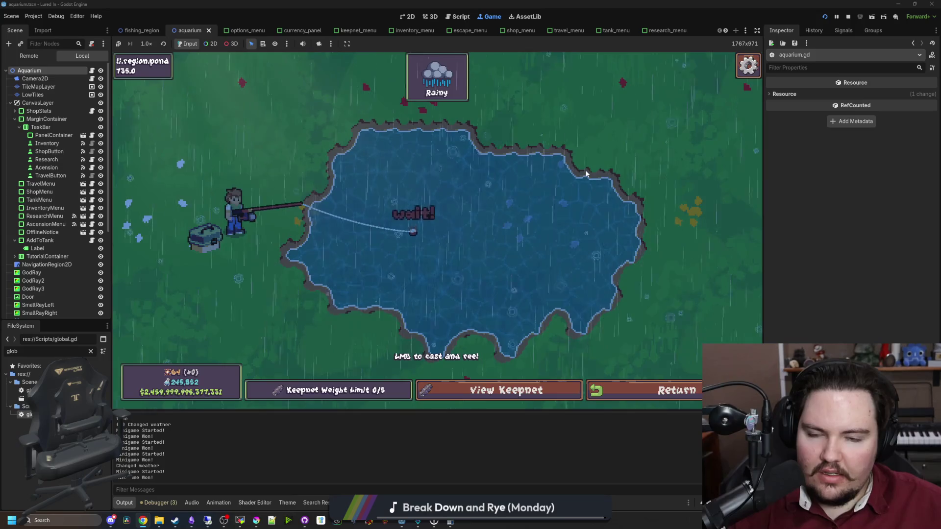
pyautogui.click(549, 172)
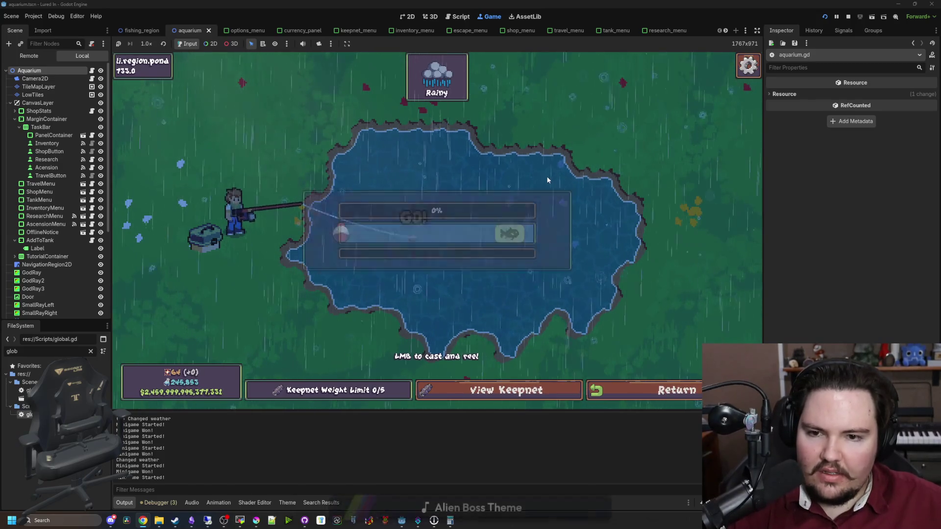
pyautogui.moveTo(522, 195); pyautogui.dragTo(522, 195)
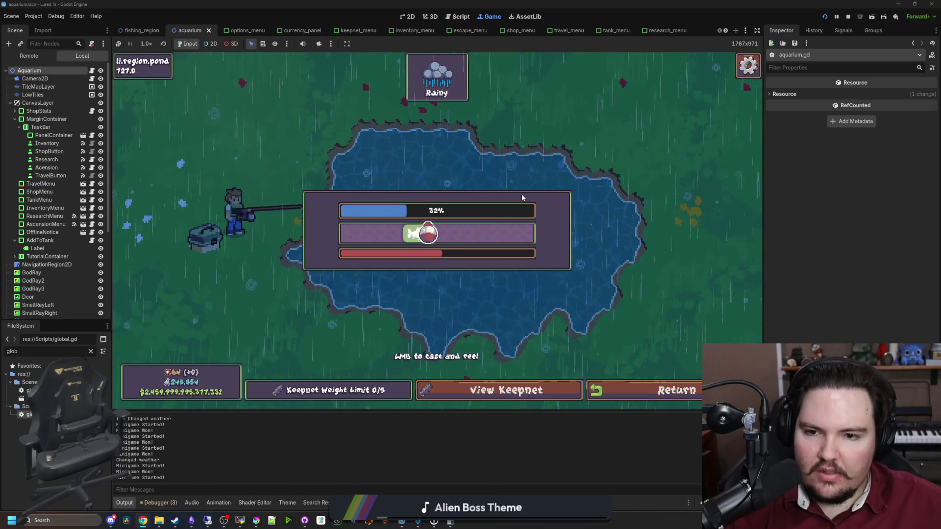
pyautogui.moveTo(522, 196); pyautogui.dragTo(521, 195)
pyautogui.moveTo(477, 231); pyautogui.dragTo(478, 231)
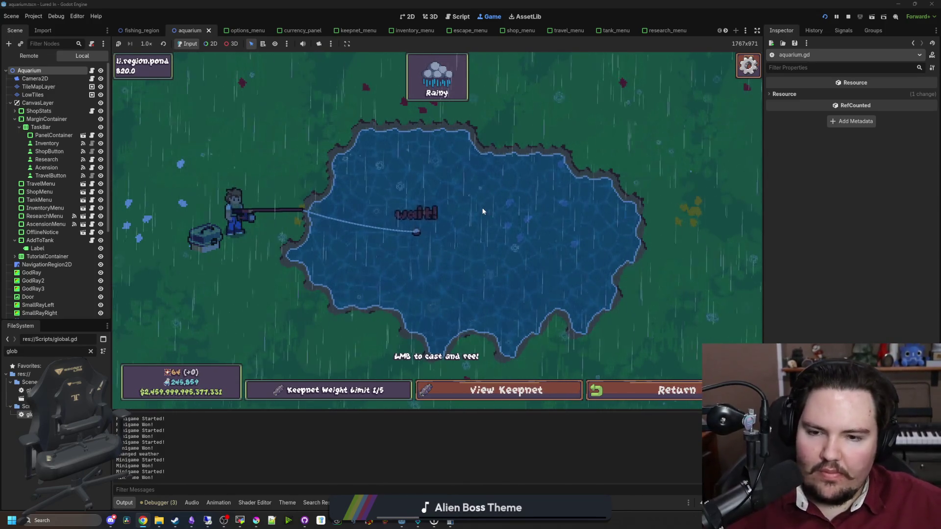
pyautogui.click(482, 211)
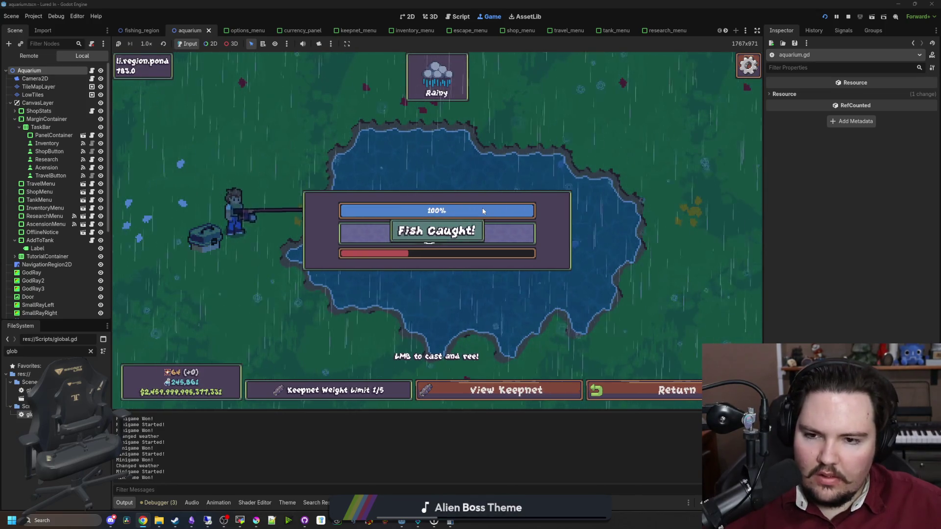
pyautogui.click(482, 211)
pyautogui.click(483, 211)
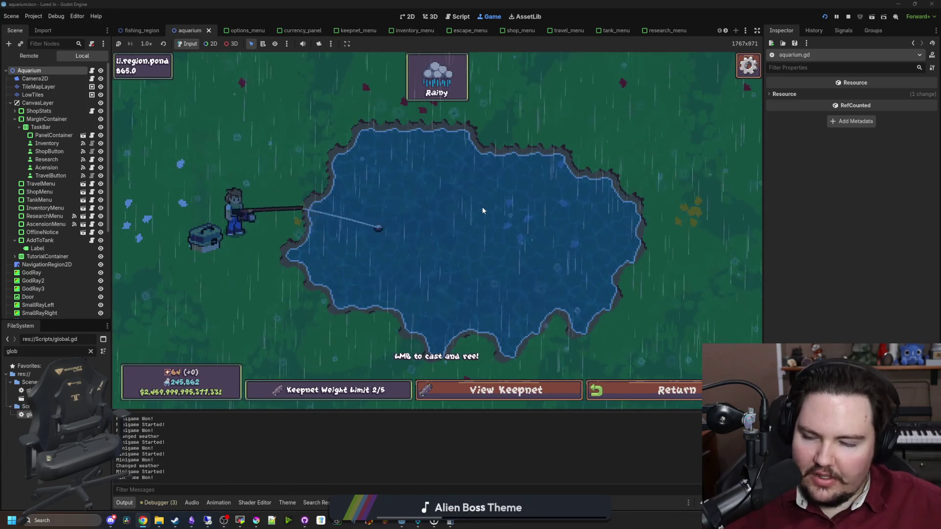
# Step: Check the keepnet, reel in a third fish, and return to the aquarium
pyautogui.click(505, 390)
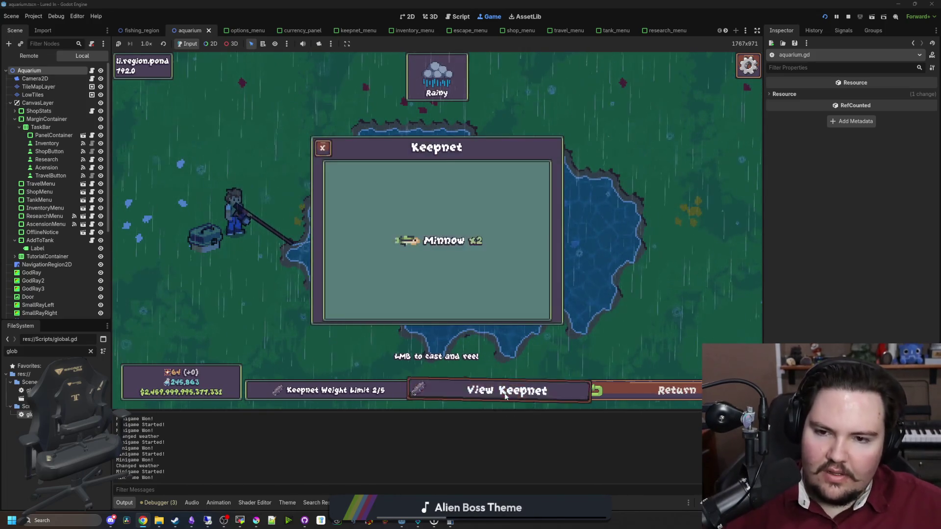
pyautogui.click(481, 195)
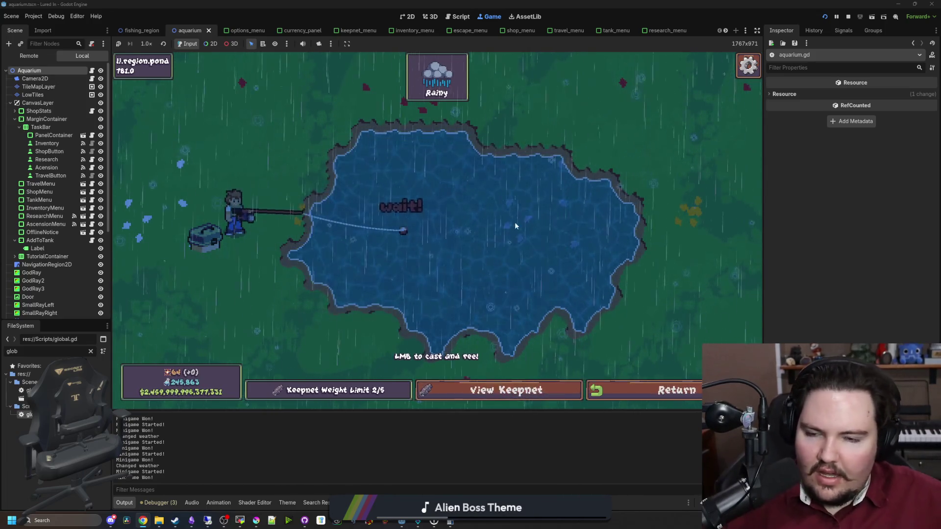
pyautogui.click(481, 195)
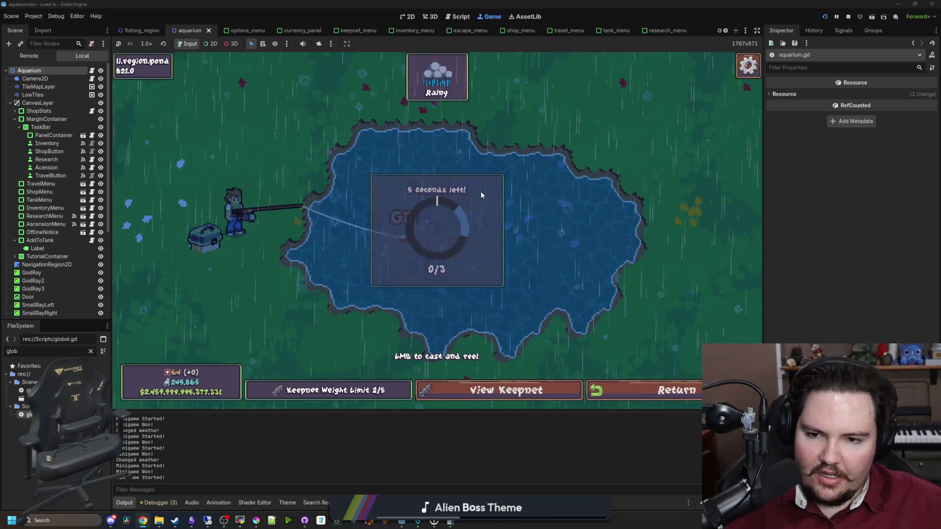
pyautogui.click(481, 195)
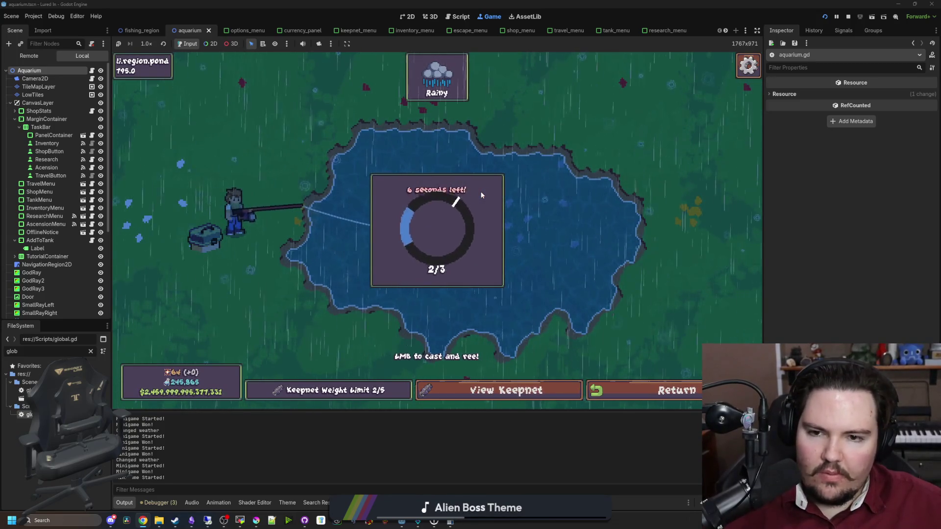
pyautogui.click(481, 195)
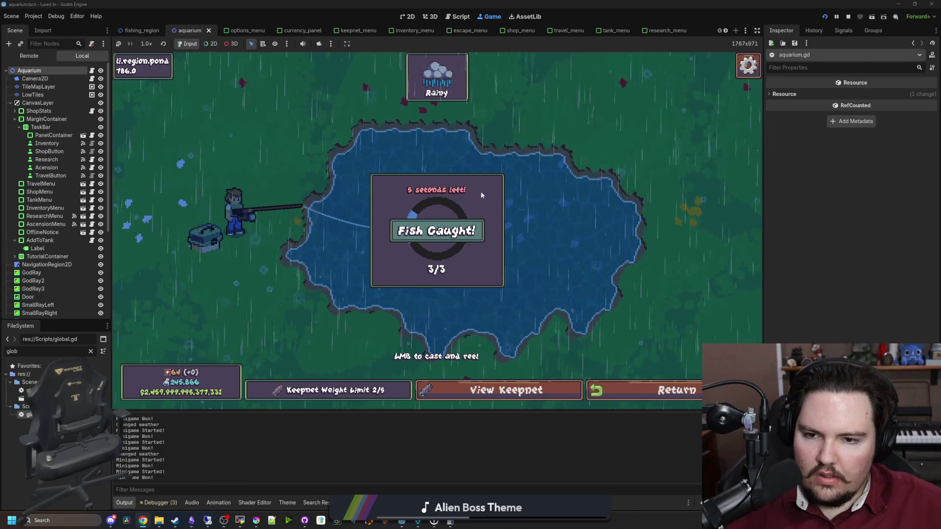
pyautogui.click(644, 387)
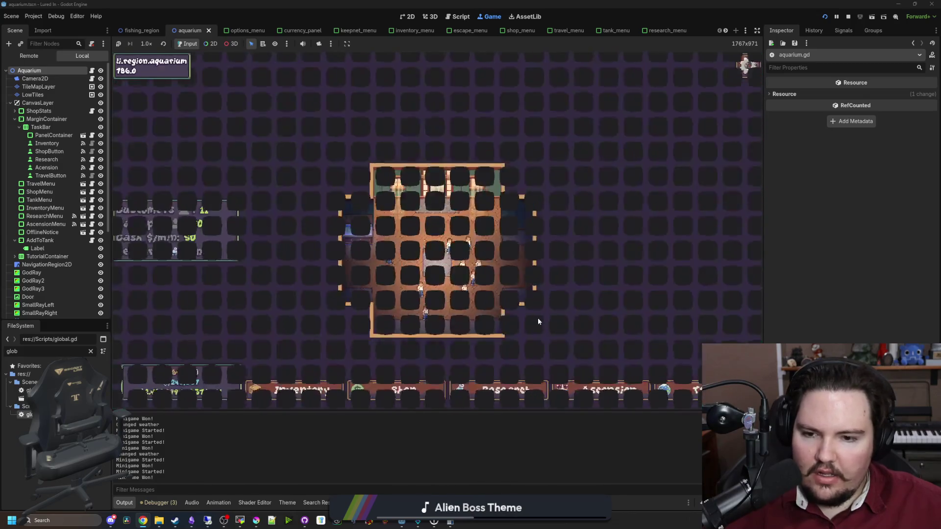
# Step: Move the Goldfish from the inventory into a tank
pyautogui.click(304, 384)
pyautogui.click(554, 287)
pyautogui.click(369, 233)
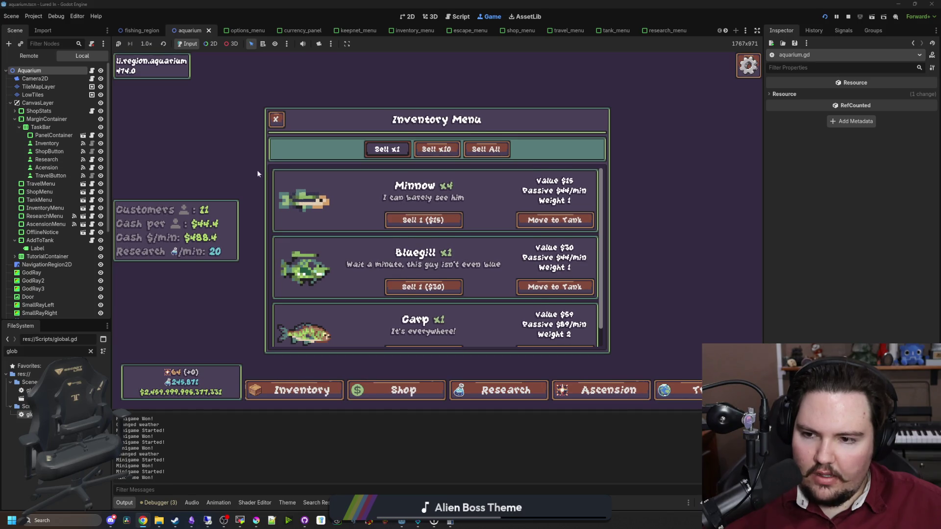
pyautogui.click(276, 119)
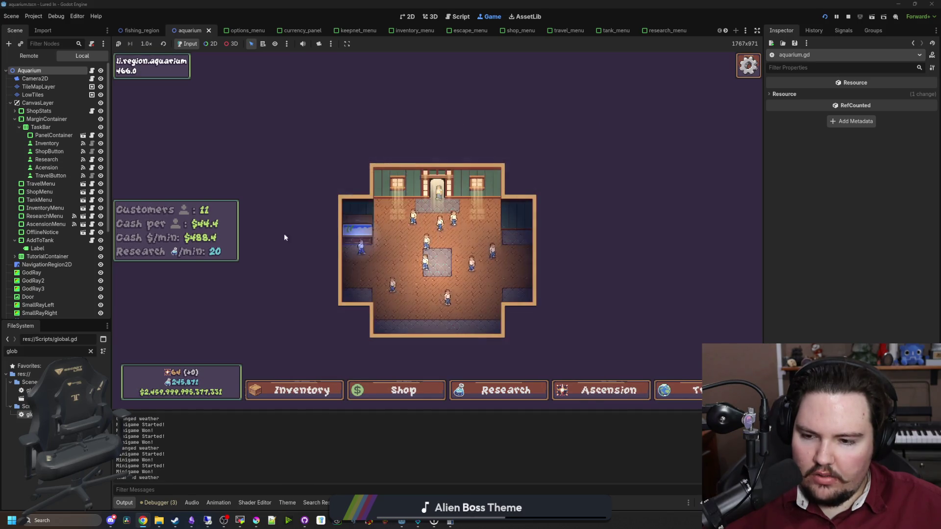
# Step: Return the Goldfish from Fish Tank 1 to inventory, then move it back into a tank
pyautogui.moveTo(282, 323)
pyautogui.mouseDown()
pyautogui.moveTo(311, 294)
pyautogui.moveTo(329, 306)
pyautogui.mouseUp()
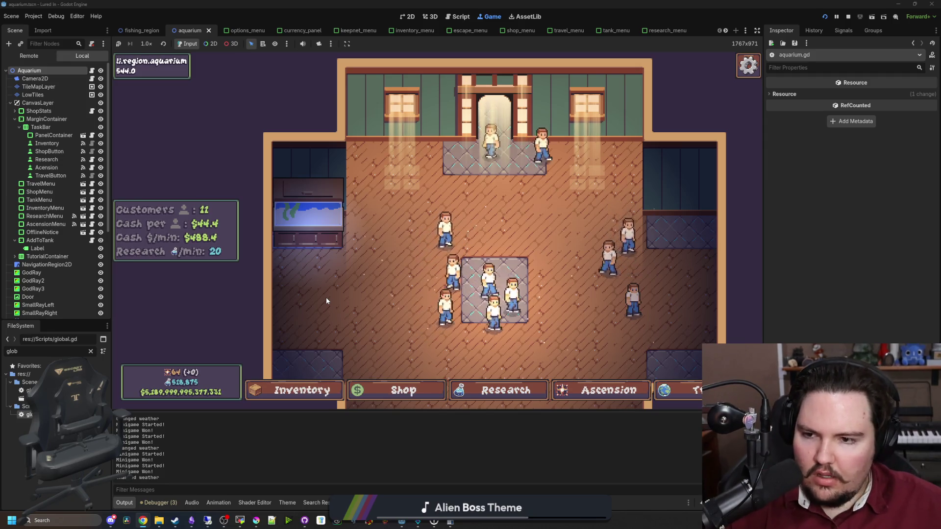
pyautogui.click(326, 297)
pyautogui.click(531, 279)
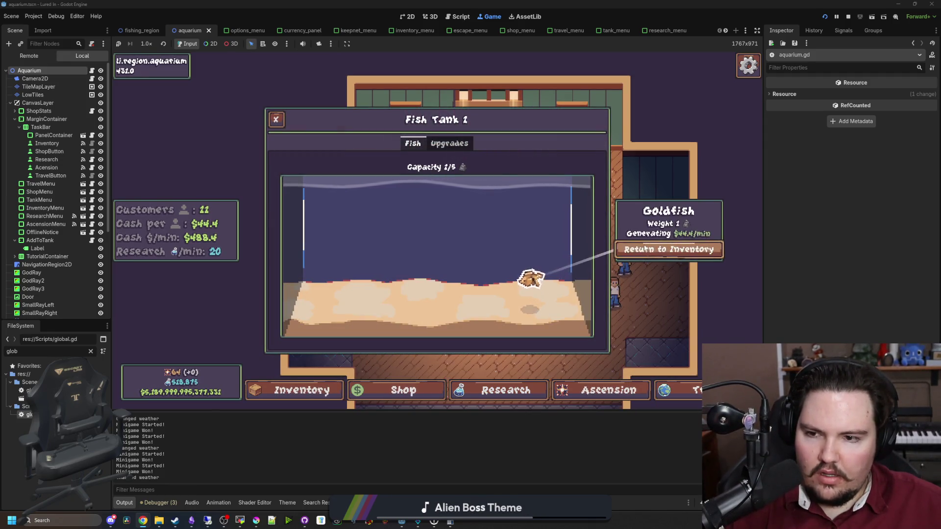
pyautogui.click(645, 249)
pyautogui.click(384, 368)
pyautogui.click(338, 388)
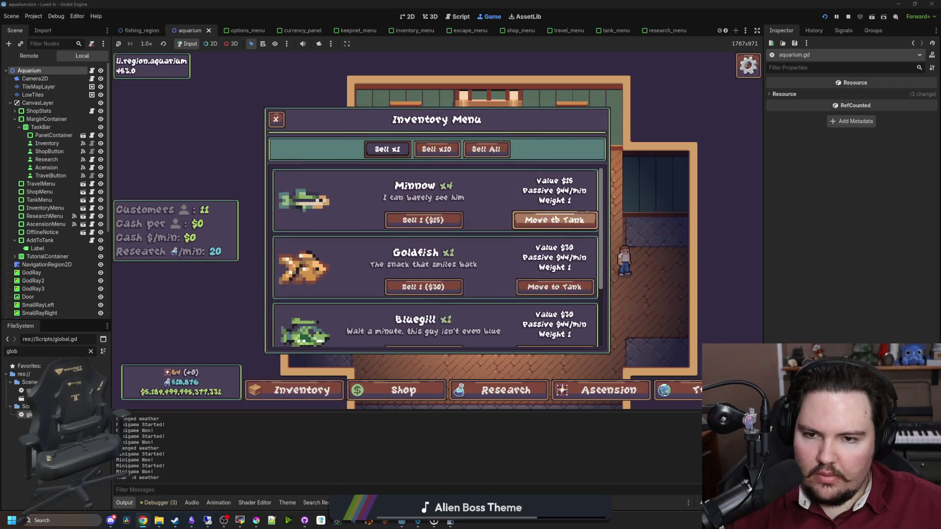
pyautogui.click(554, 286)
pyautogui.click(331, 234)
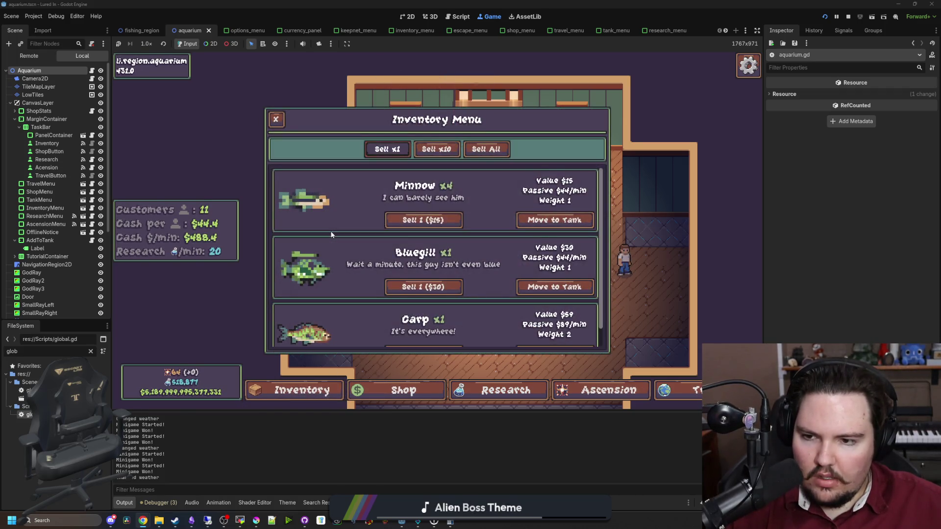
pyautogui.press('Escape')
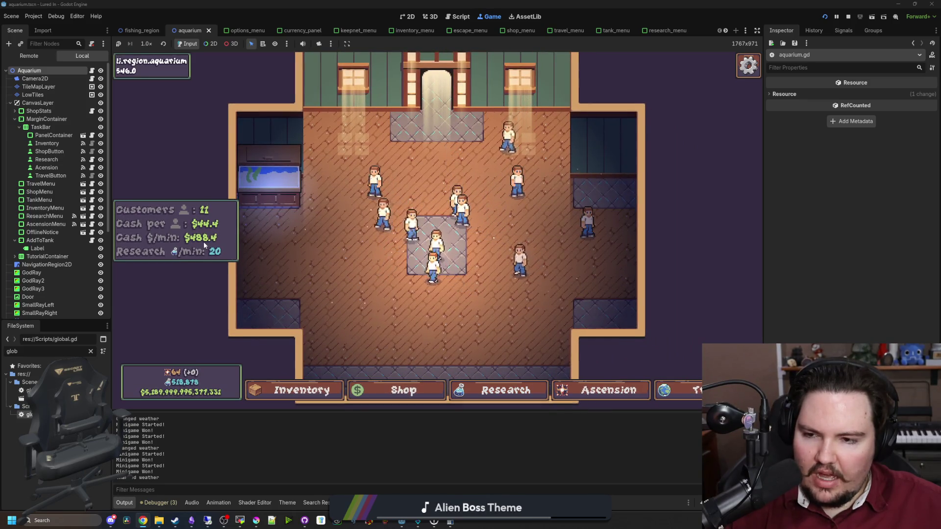
# Step: Look over the Ascension panel, then bring up Windows Calculator from the taskbar
pyautogui.click(588, 390)
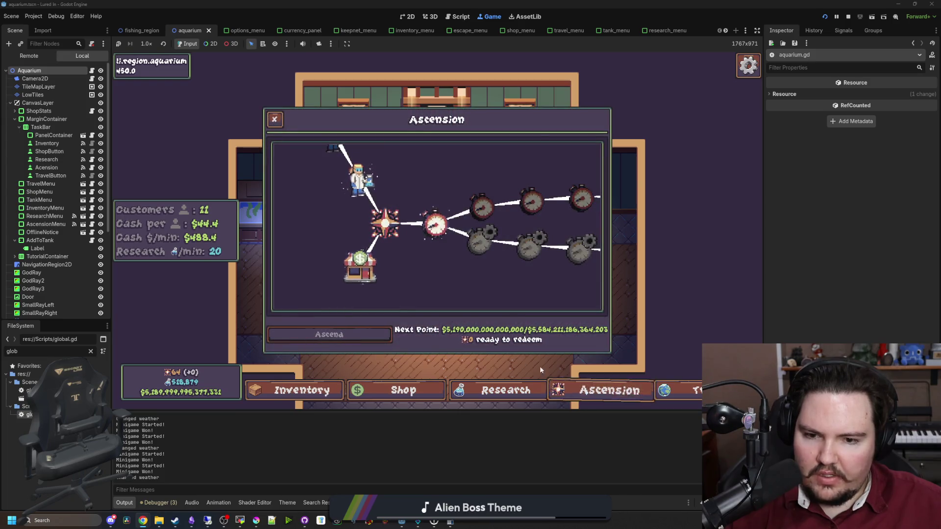
pyautogui.press('Escape')
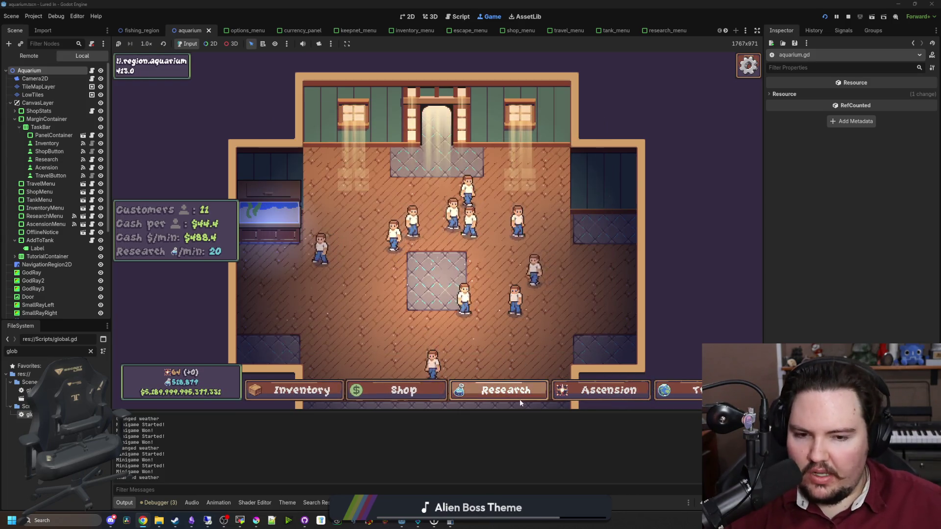
pyautogui.click(608, 390)
pyautogui.click(608, 390)
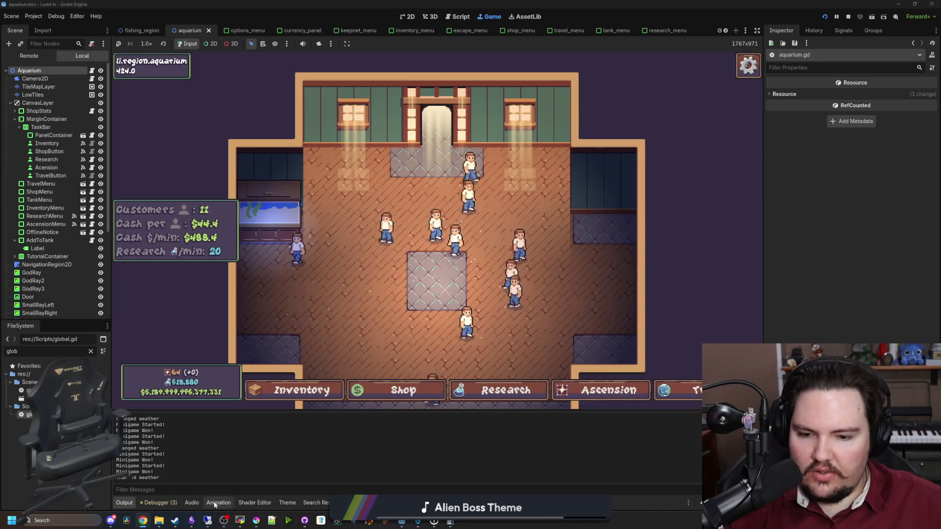
pyautogui.click(450, 522)
# Step: Compute 64 × 10 = 640 and clear the stray 66 and 640 entries
pyautogui.write('64 × ')
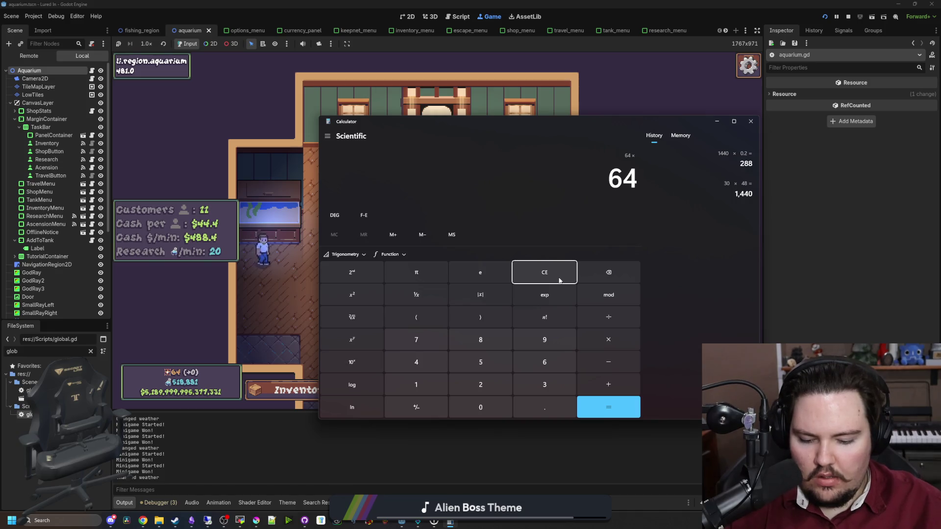
pyautogui.write('10')
pyautogui.press('Return')
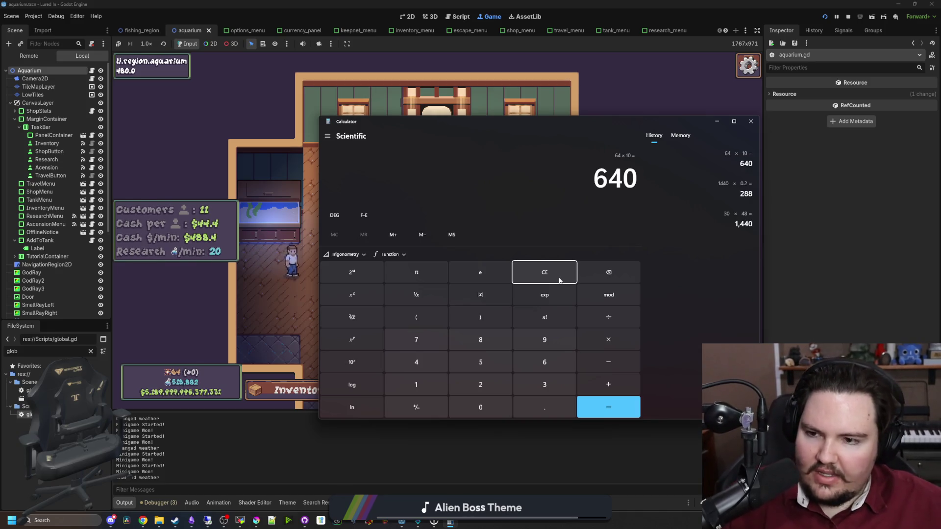
pyautogui.click(566, 271)
pyautogui.write('66')
pyautogui.write('*')
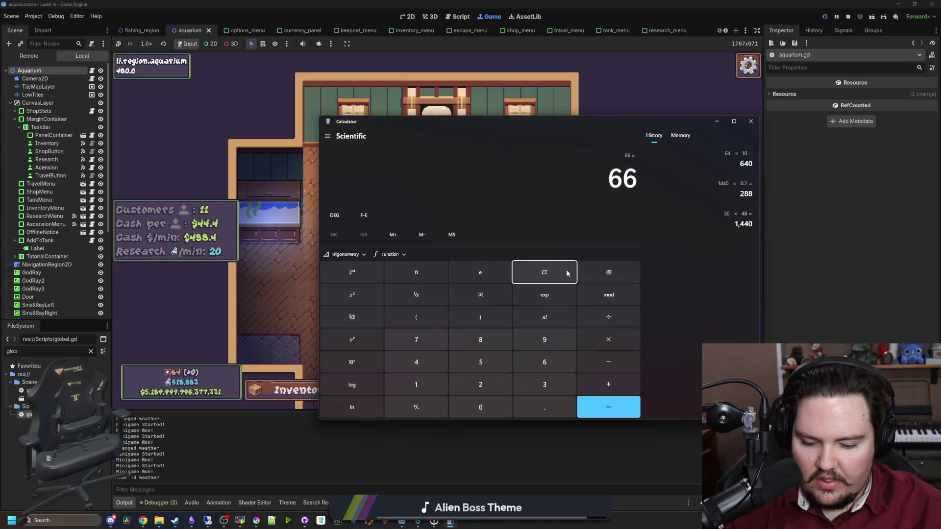
pyautogui.click(566, 273)
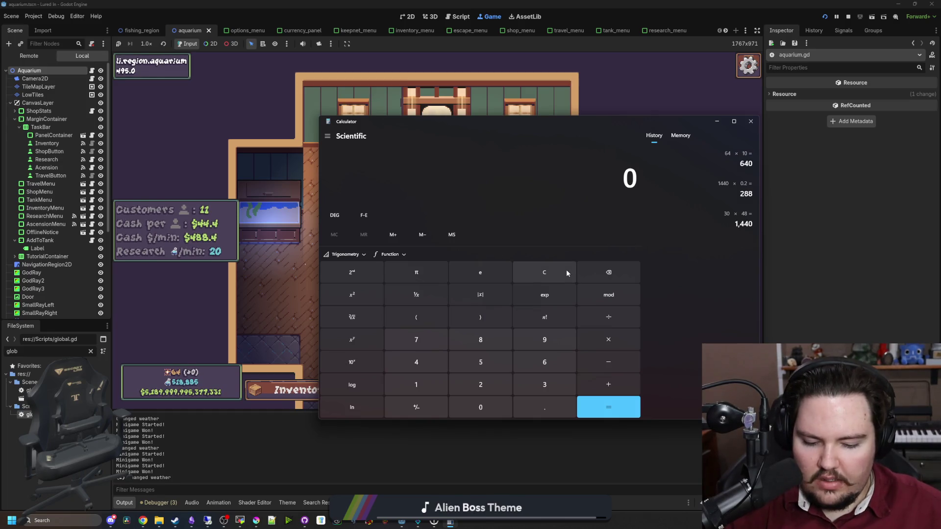
pyautogui.write('640')
pyautogui.click(566, 273)
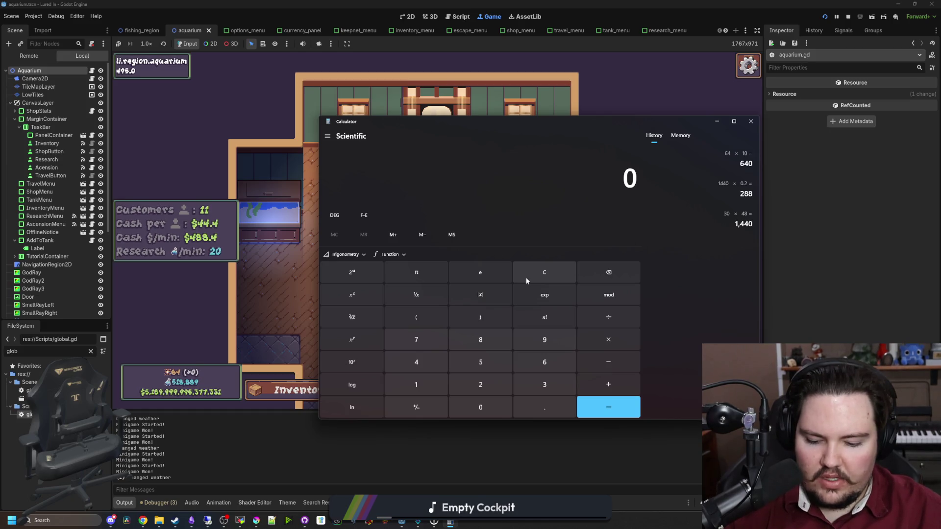
# Step: Compute 64 × 0.1 = 6.4, then 6.4 × 66 = 422.4, and clear it
pyautogui.write('64 × 0.1')
pyautogui.press('Return')
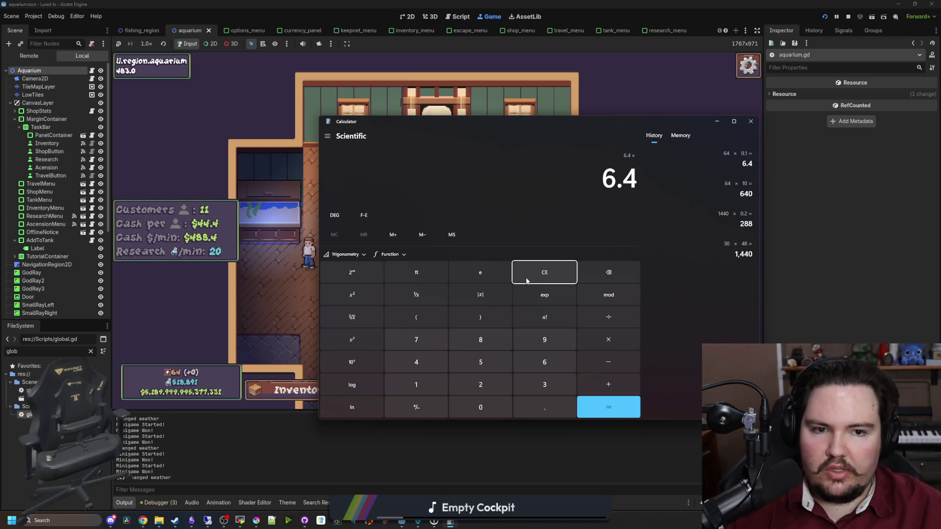
pyautogui.write('*66')
pyautogui.press('Return')
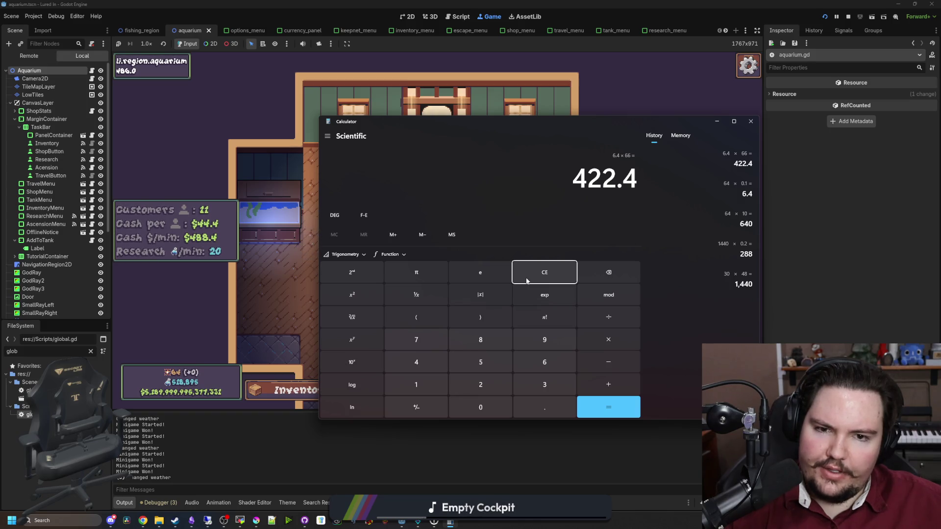
pyautogui.moveTo(511, 126); pyautogui.dragTo(486, 136)
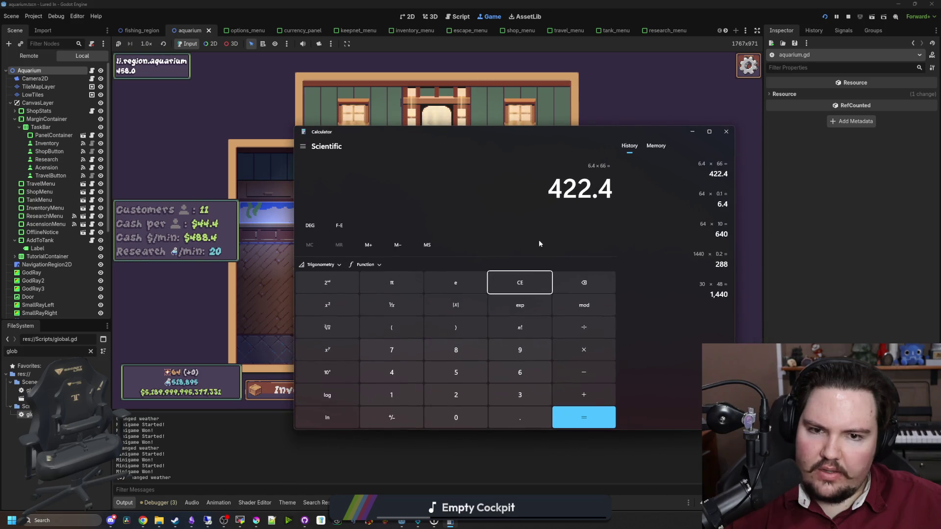
pyautogui.click(525, 285)
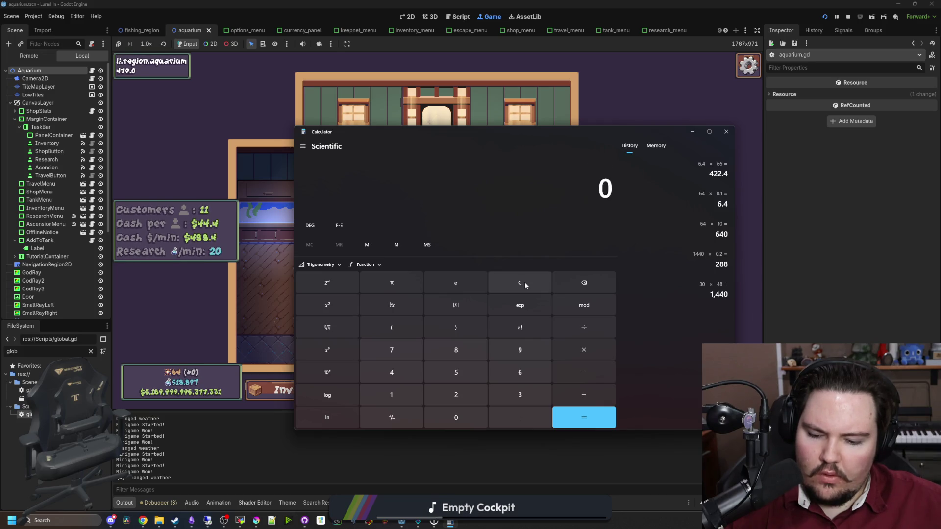
# Step: Compute 64 + 1 = 65, then 7.4 × 66 = 488.4
pyautogui.write('64+1')
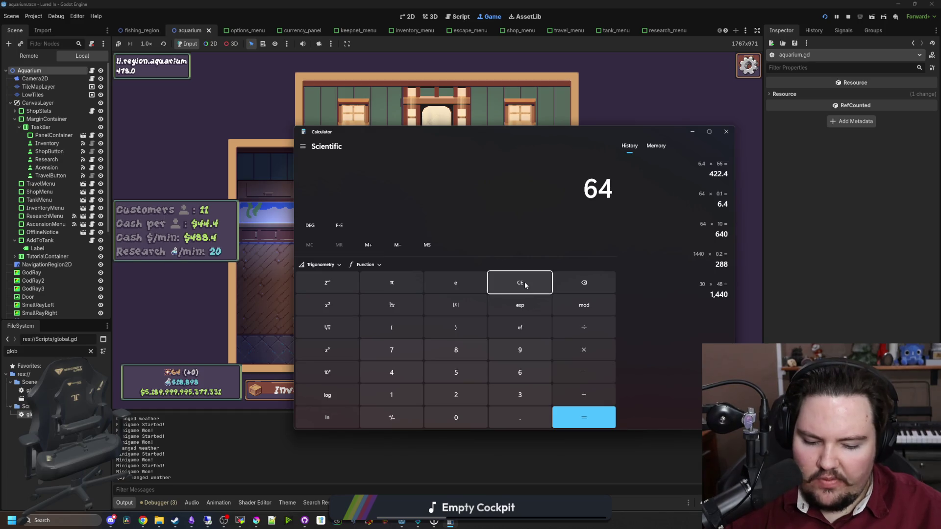
pyautogui.press('Return')
pyautogui.click(525, 285)
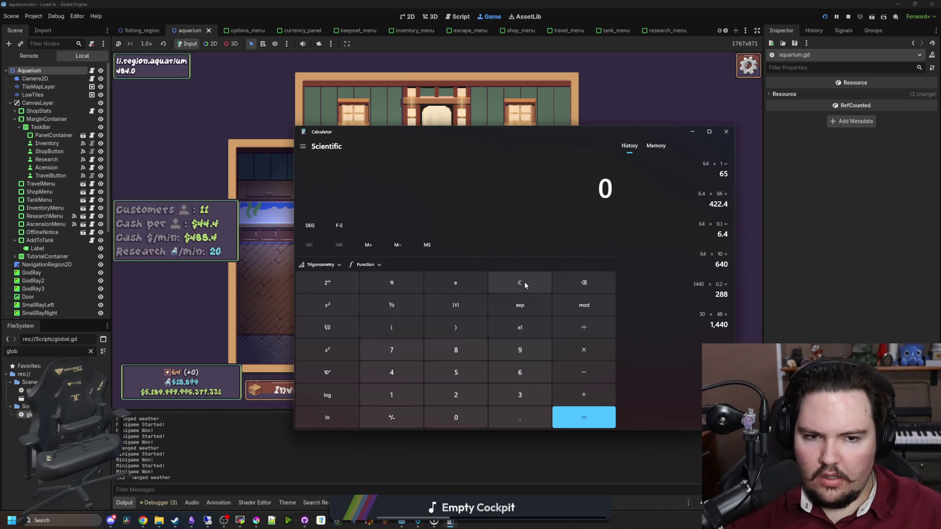
pyautogui.write('7.4*66')
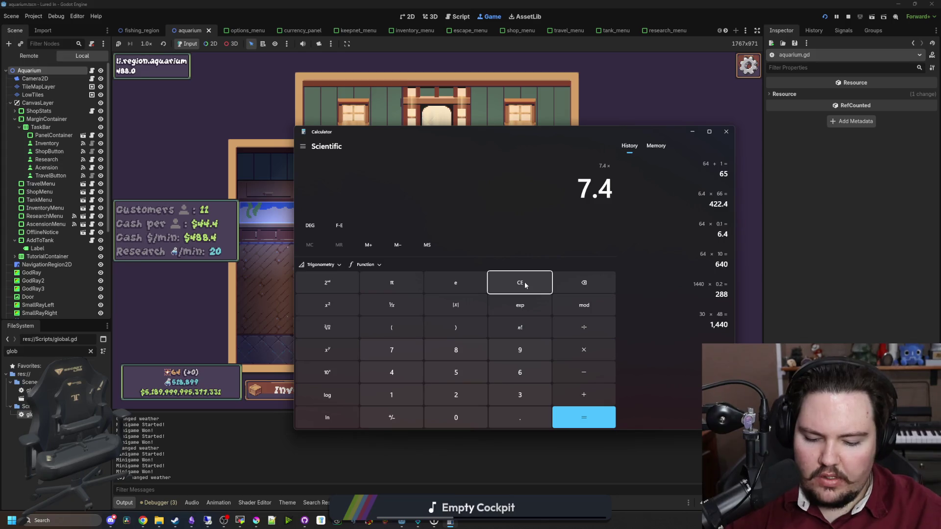
pyautogui.press('Return')
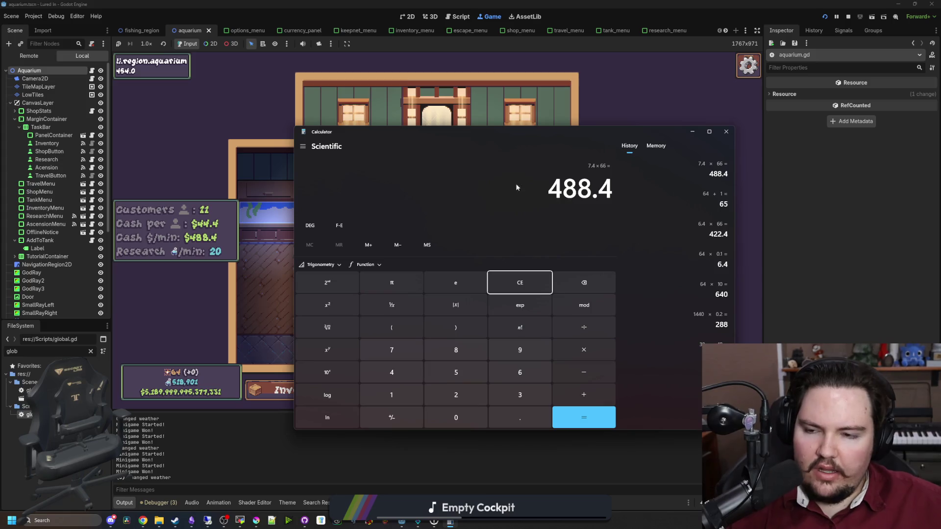
# Step: Return to Godot and switch to the global.gd script
pyautogui.click(270, 265)
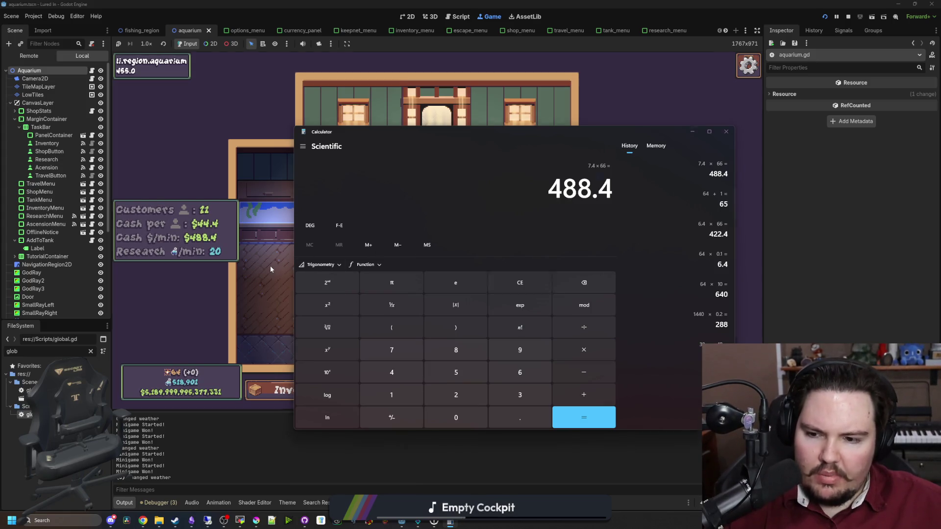
pyautogui.hotkey('ctrl', 'F3')
pyautogui.click(479, 253)
# Step: Add a print(passiveIncome) debug line after the fish income loop and save
pyautogui.hotkey('ctrl', 'f')
pyautogui.scroll(-10, 368, 237)
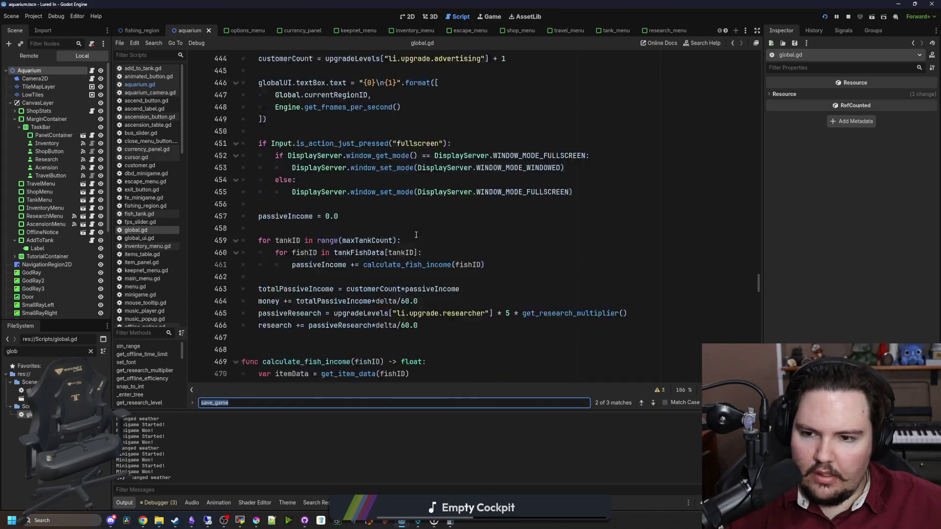
pyautogui.scroll(3, 333, 238)
pyautogui.click(315, 239)
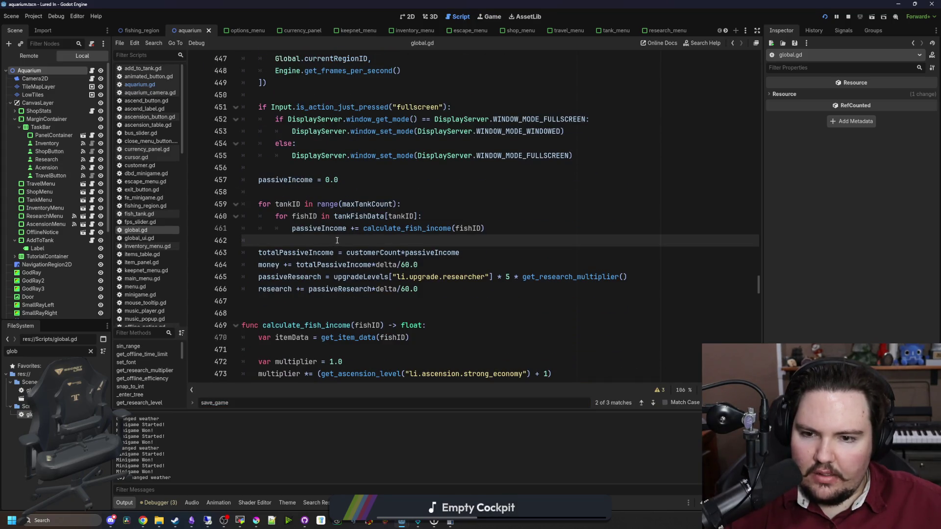
pyautogui.scroll(3, 343, 255)
pyautogui.scroll(-3, 343, 257)
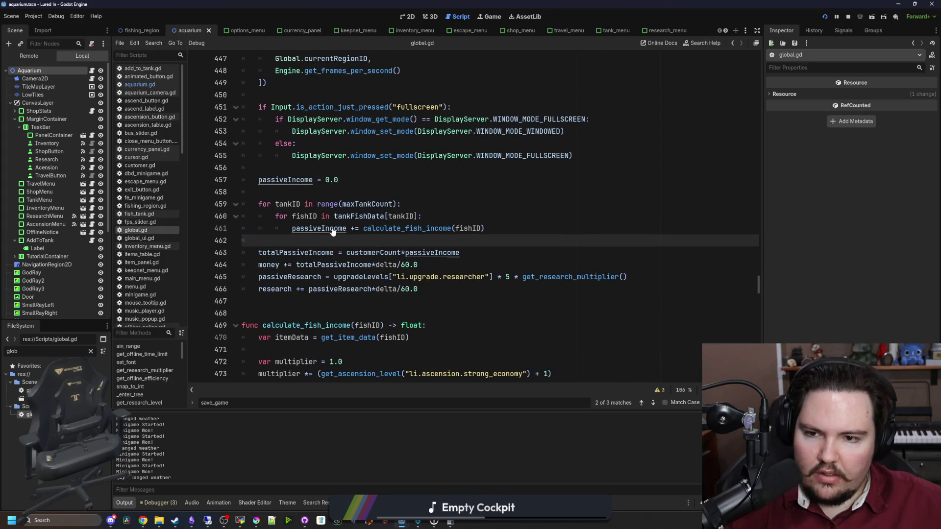
pyautogui.press('Return')
pyautogui.press('Return')
pyautogui.press('Up')
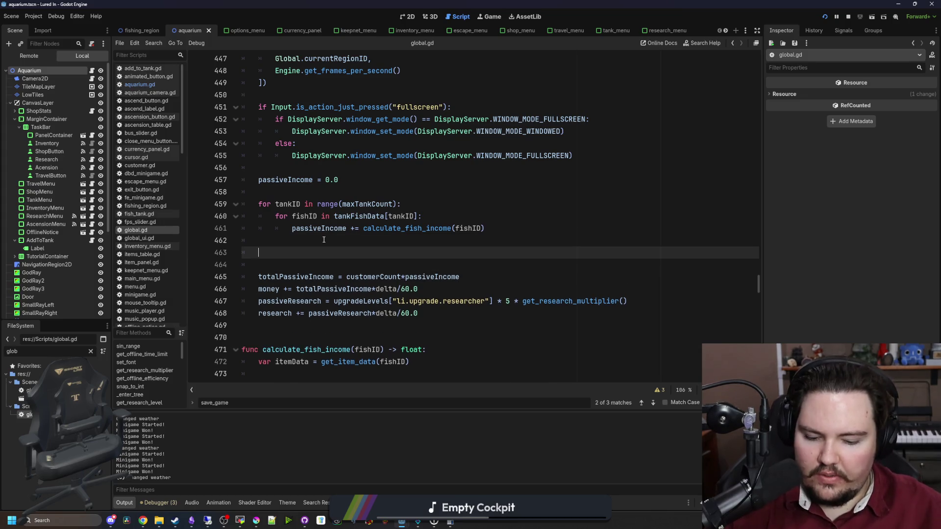
pyautogui.write('print(p')
pyautogui.write('assiveIncome')
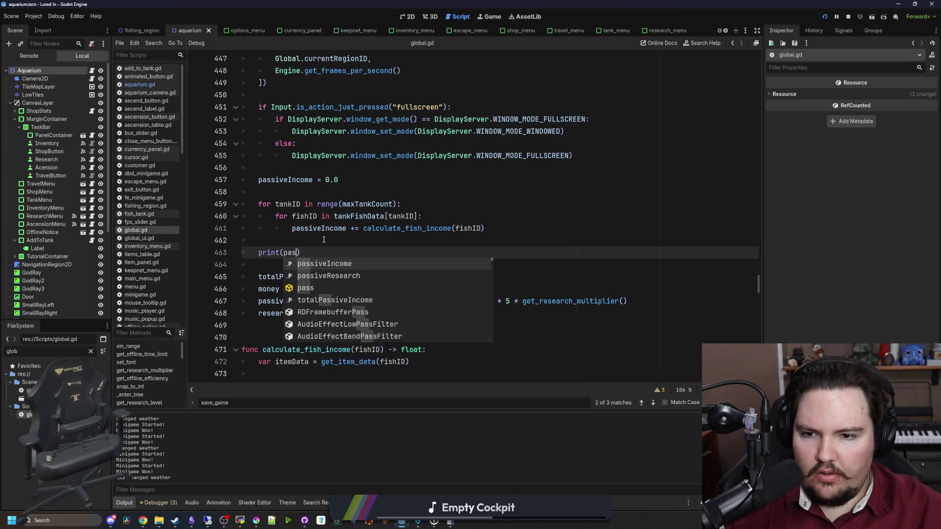
pyautogui.press('Up')
pyautogui.hotkey('ctrl', 's')
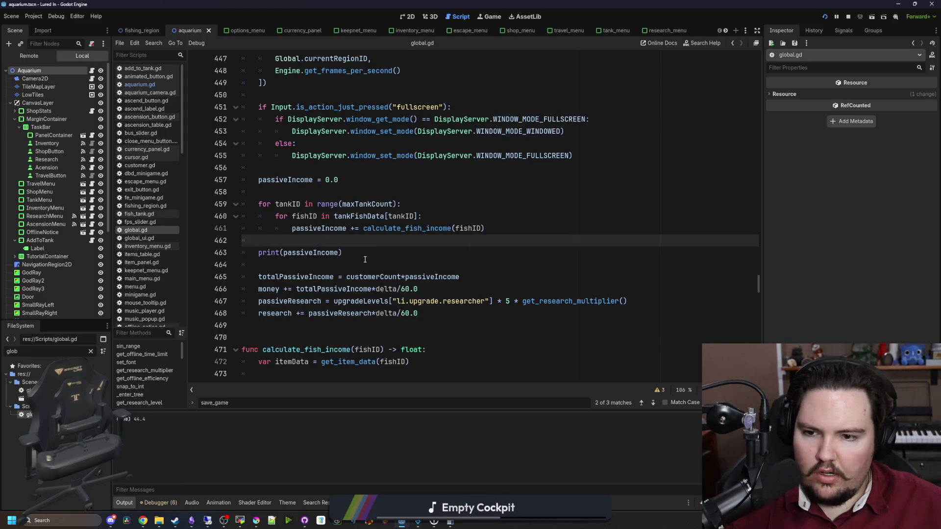
# Step: Replace that debug line with print(totalPassiveIncome) after the income loop
pyautogui.moveTo(343, 252); pyautogui.dragTo(240, 254)
pyautogui.press('BackSpace')
pyautogui.press('BackSpace')
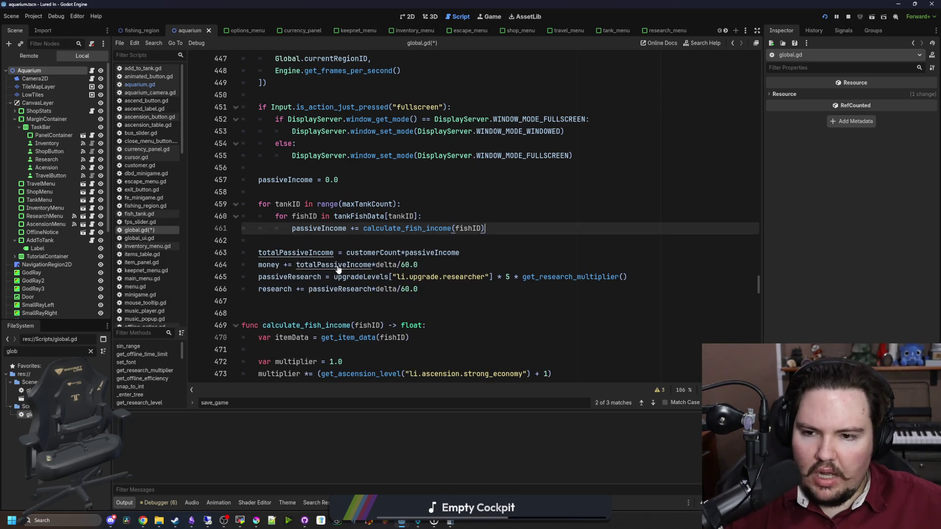
pyautogui.click(472, 240)
pyautogui.press('Return')
pyautogui.press('Return')
pyautogui.press('Up')
pyautogui.write('(tota')
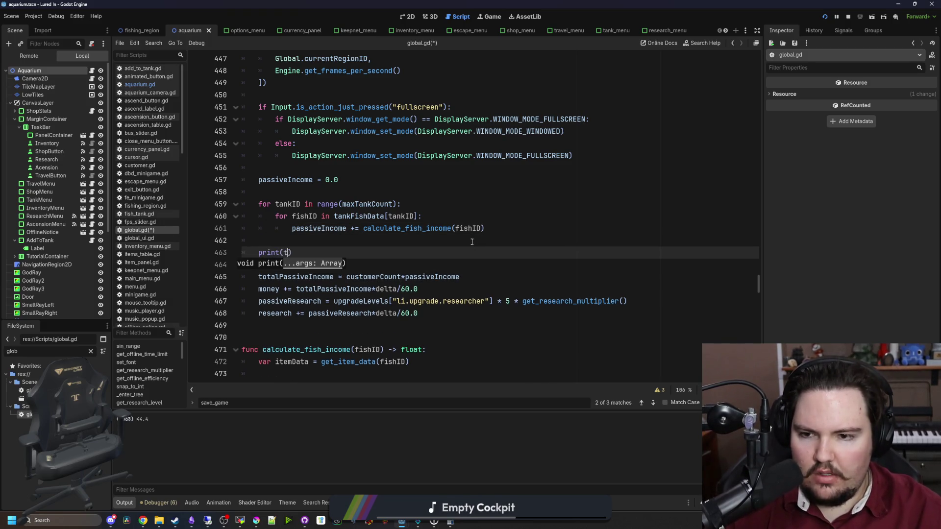
pyautogui.write('l')
pyautogui.press('Return')
# Step: Restore the accidentally deleted print line and save global.gd
pyautogui.tripleClick(390, 252)
pyautogui.press('BackSpace')
pyautogui.press('BackSpace')
pyautogui.press('BackSpace')
pyautogui.click(487, 254)
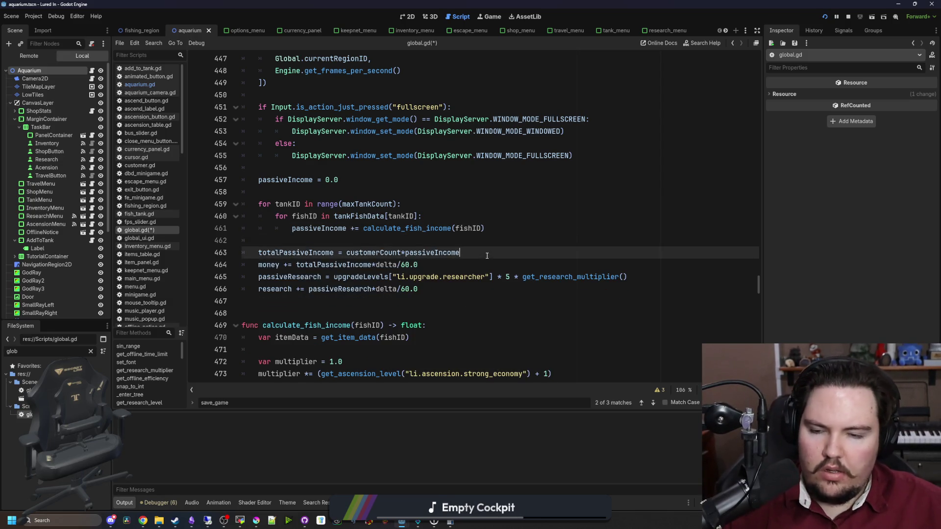
pyautogui.hotkey('ctrl', 'z')
pyautogui.hotkey('ctrl', 'z')
pyautogui.hotkey('ctrl', 'z')
pyautogui.hotkey('ctrl', 's')
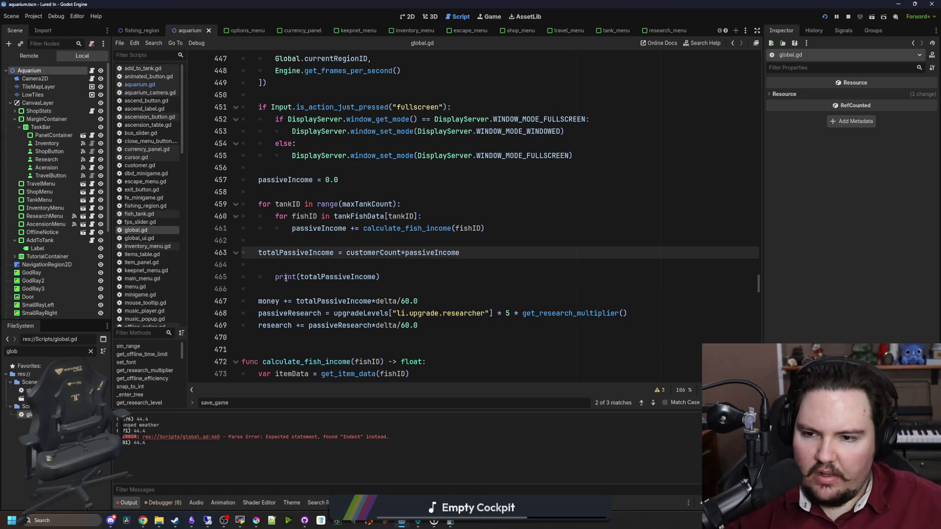
# Step: Fix the print line's indentation, then delete the debug print lines from global.gd
pyautogui.click(278, 277)
pyautogui.press('BackSpace')
pyautogui.press('Up')
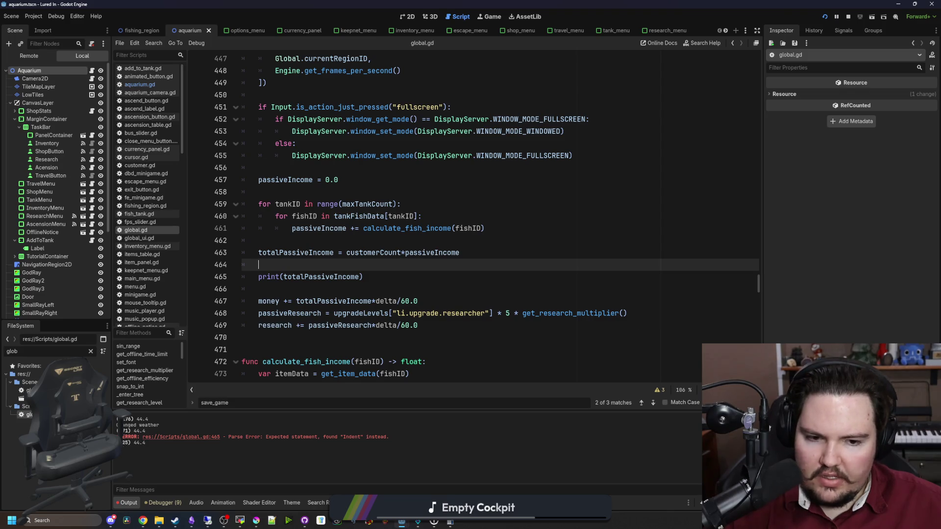
pyautogui.moveTo(363, 276)
pyautogui.mouseDown()
pyautogui.moveTo(255, 277)
pyautogui.moveTo(220, 254)
pyautogui.moveTo(202, 267)
pyautogui.mouseUp()
pyautogui.press('BackSpace')
pyautogui.click(305, 253)
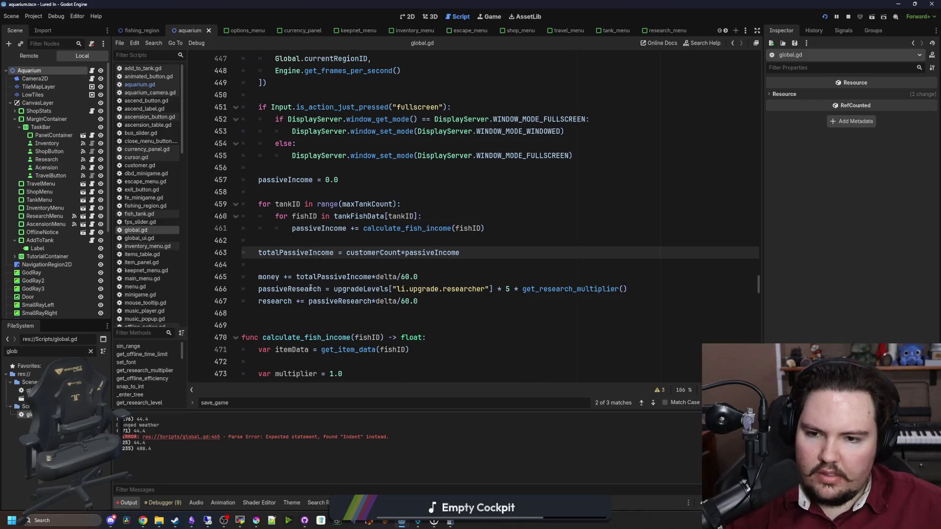
# Step: Compute 488.4 × 0.01 = 4.884, then ÷ 60 = 0.0814 in Calculator, and return to global.gd
pyautogui.click(449, 523)
pyautogui.moveTo(503, 142)
pyautogui.mouseDown()
pyautogui.moveTo(697, 139)
pyautogui.moveTo(683, 111)
pyautogui.mouseUp()
pyautogui.press('*')
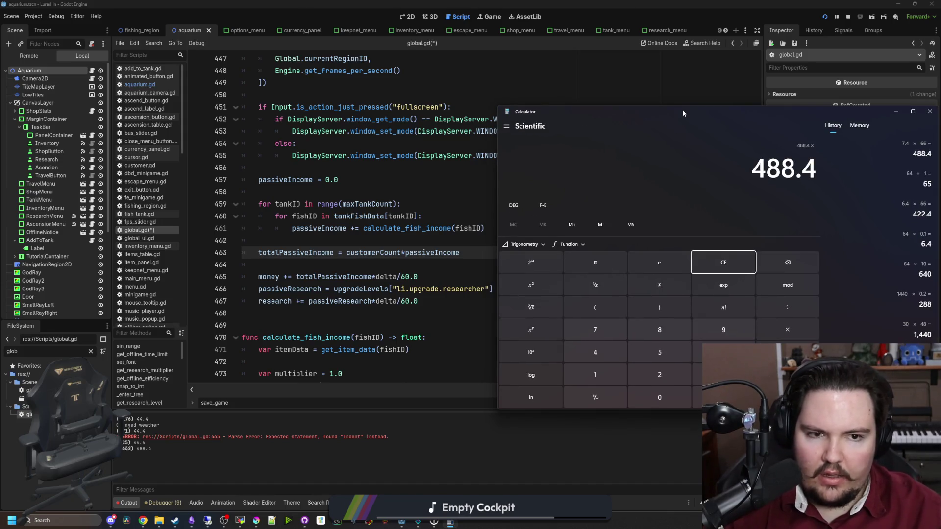
pyautogui.write('.')
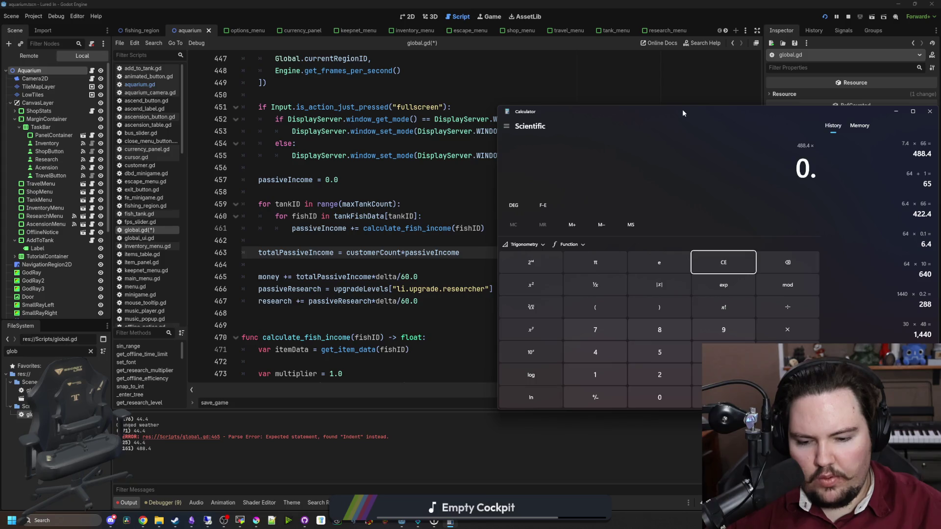
pyautogui.write('01')
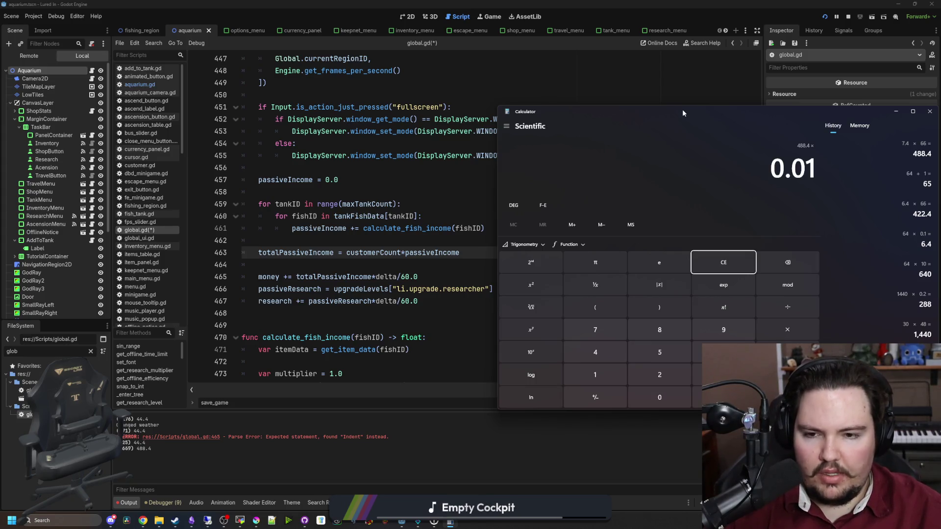
pyautogui.press('Return')
pyautogui.write('/60')
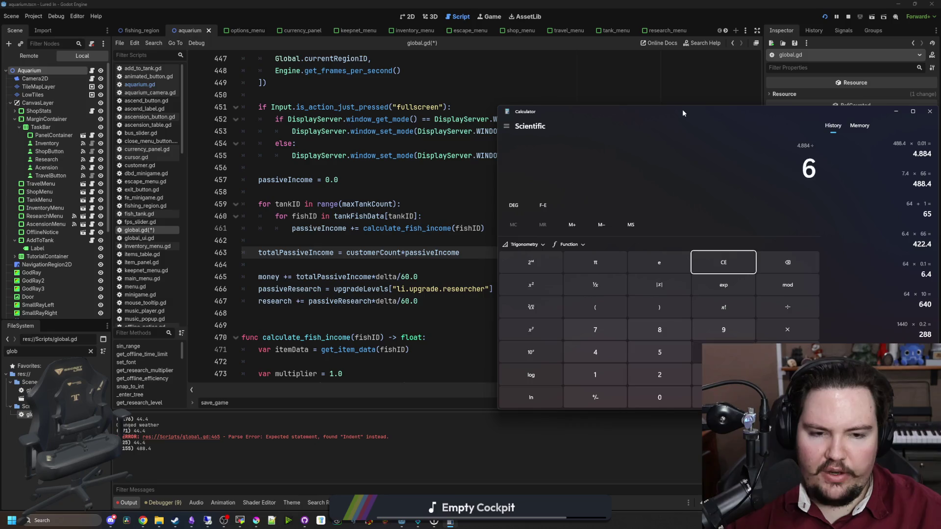
pyautogui.press('Return')
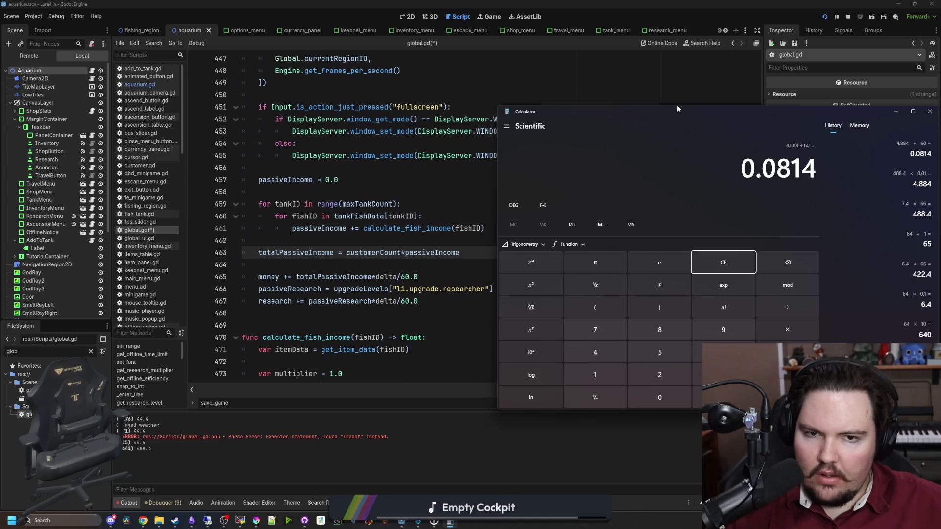
pyautogui.hotkey('alt', 'Tab')
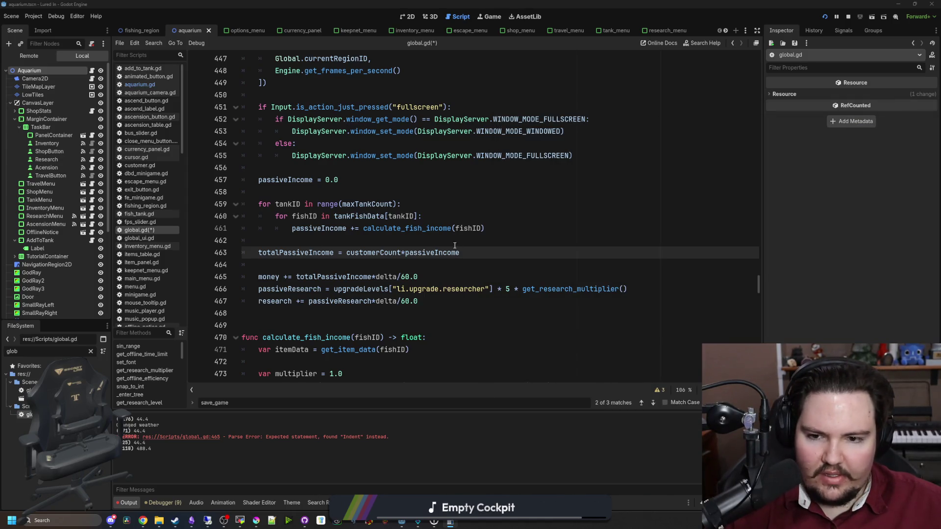
pyautogui.click(412, 264)
# Step: Inspect the money update line in global.gd and check the running game view
pyautogui.click(439, 277)
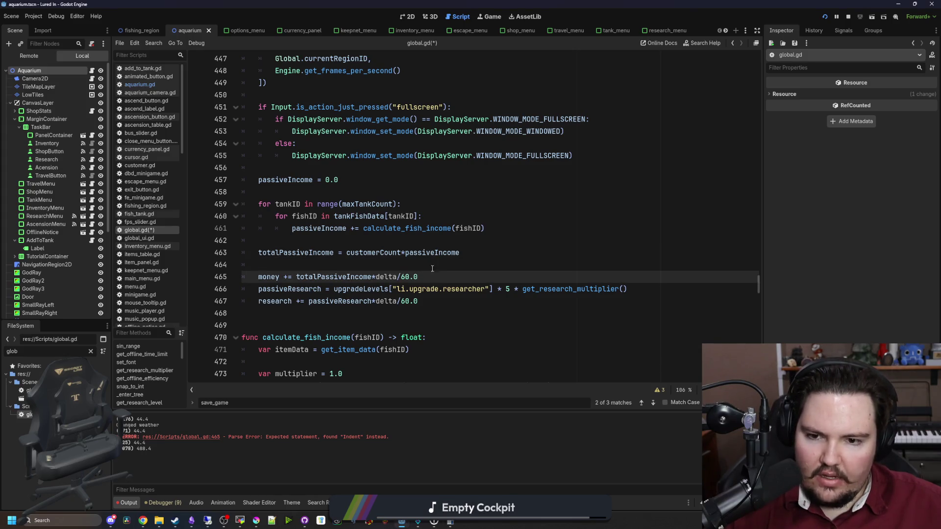
pyautogui.moveTo(427, 276); pyautogui.dragTo(253, 282)
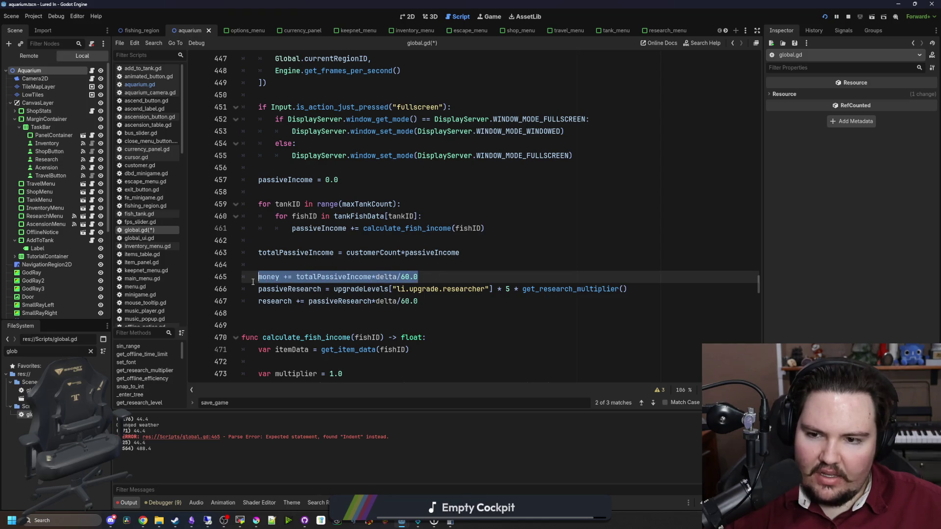
pyautogui.click(283, 266)
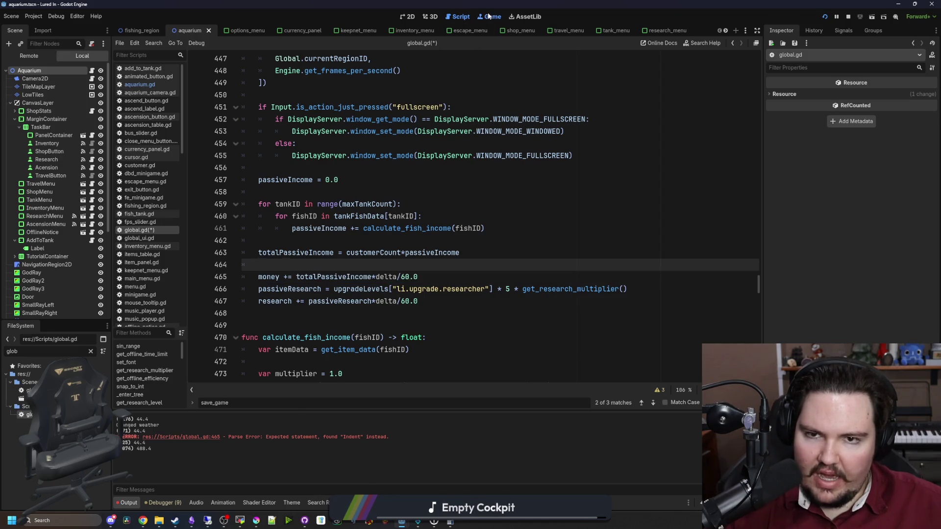
pyautogui.click(489, 16)
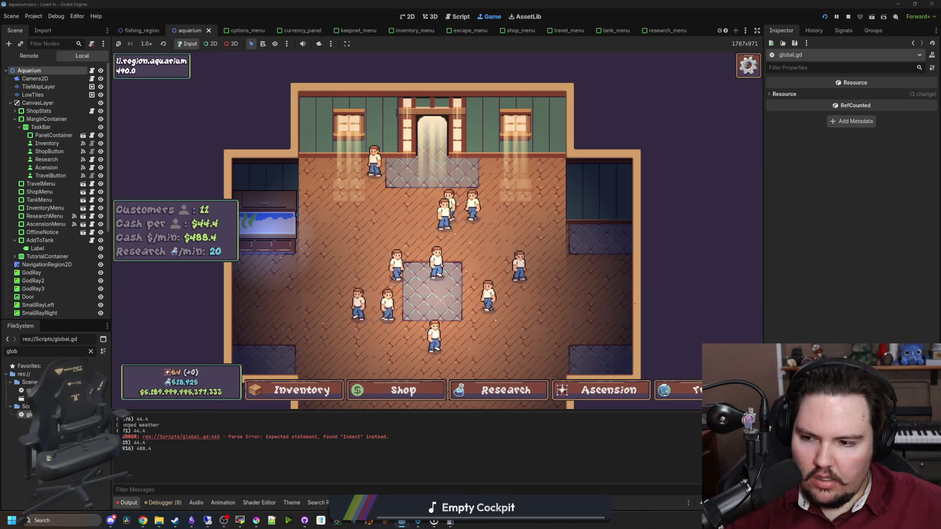
pyautogui.hotkey('ctrl', 'F3')
# Step: Add print(money) below the money update line and save to run the game
pyautogui.press('Down')
pyautogui.press('Down')
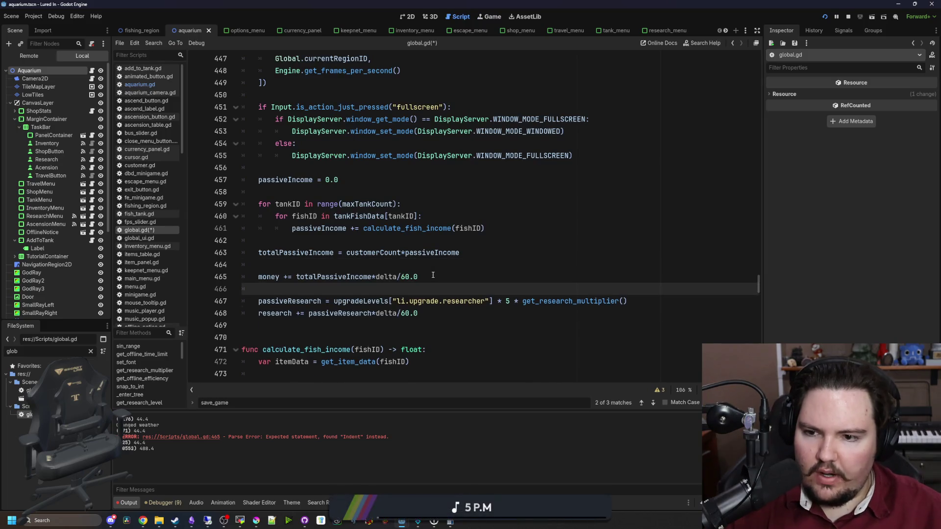
pyautogui.press('Return')
pyautogui.press('Return')
pyautogui.press('Up')
pyautogui.write('print')
pyautogui.press('Return')
pyautogui.click(432, 275)
pyautogui.hotkey('ctrl', 's')
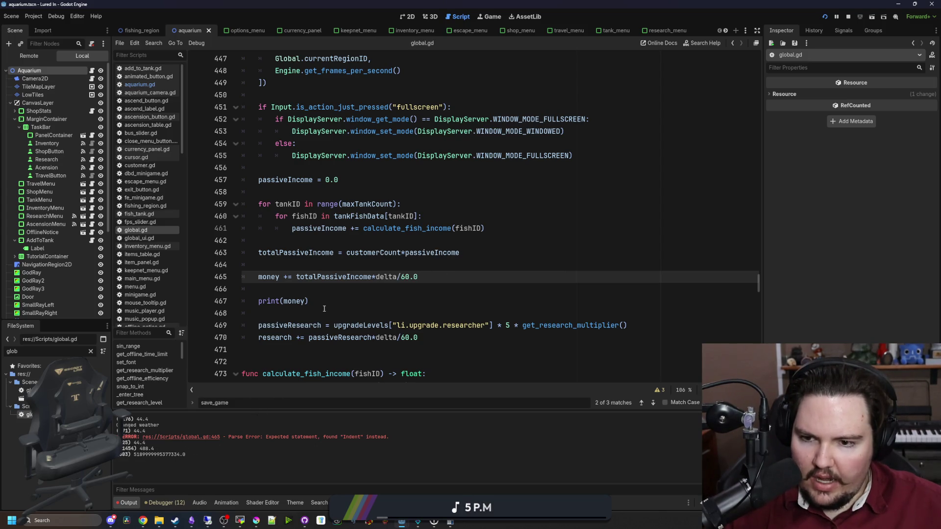
# Step: Copy the per-frame income expression into a print(totalPassiveIncome*delta/60.0) line above the money update
pyautogui.moveTo(331, 298); pyautogui.dragTo(211, 293)
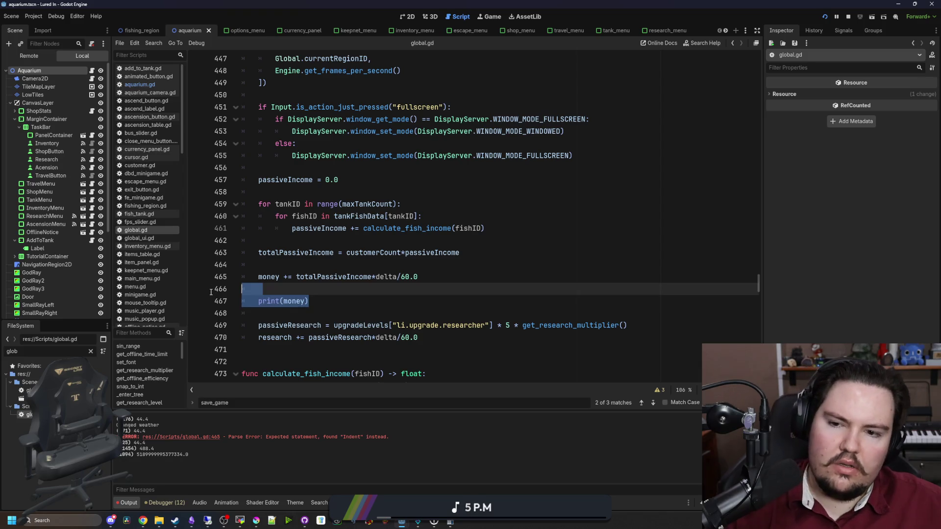
pyautogui.click(319, 276)
pyautogui.moveTo(296, 277); pyautogui.dragTo(418, 277)
pyautogui.hotkey('ctrl', 'c')
pyautogui.click(297, 262)
pyautogui.press('Return')
pyautogui.press('Return')
pyautogui.press('Up')
pyautogui.write('priunt')
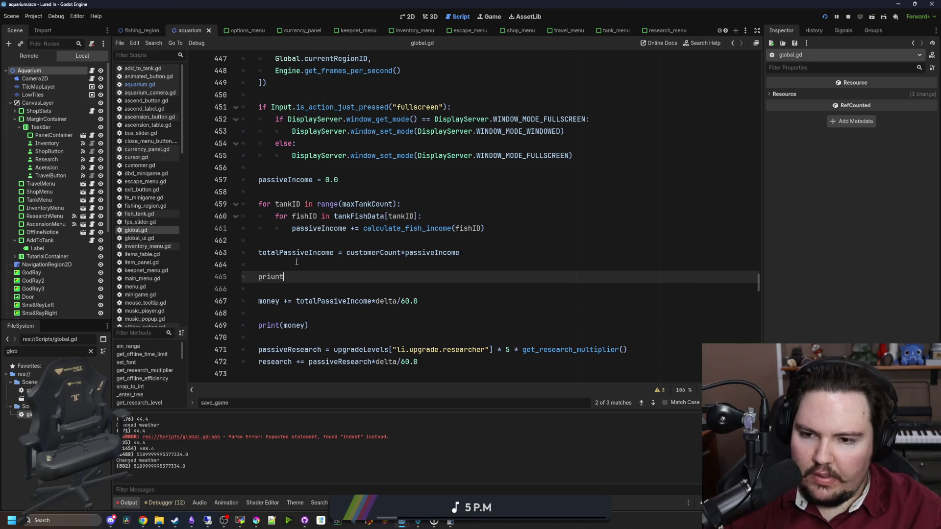
pyautogui.write('t(')
pyautogui.hotkey('ctrl', 'v')
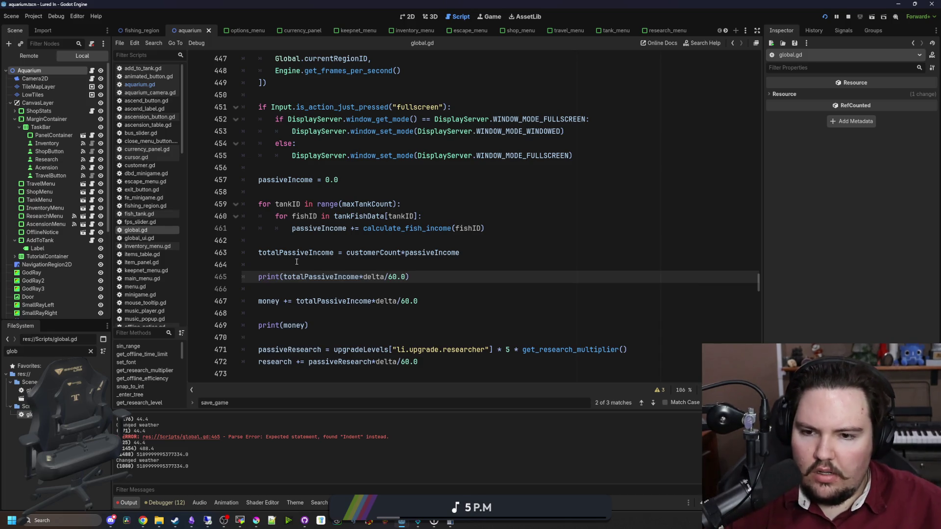
pyautogui.click(297, 262)
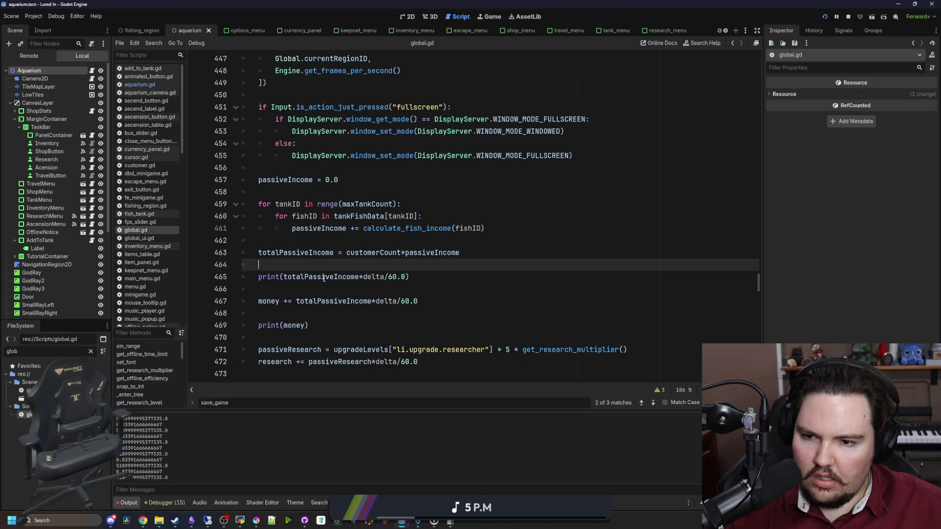
# Step: Delete the per-frame income and print(money) lines, save global.gd, and relaunch the game
pyautogui.click(297, 286)
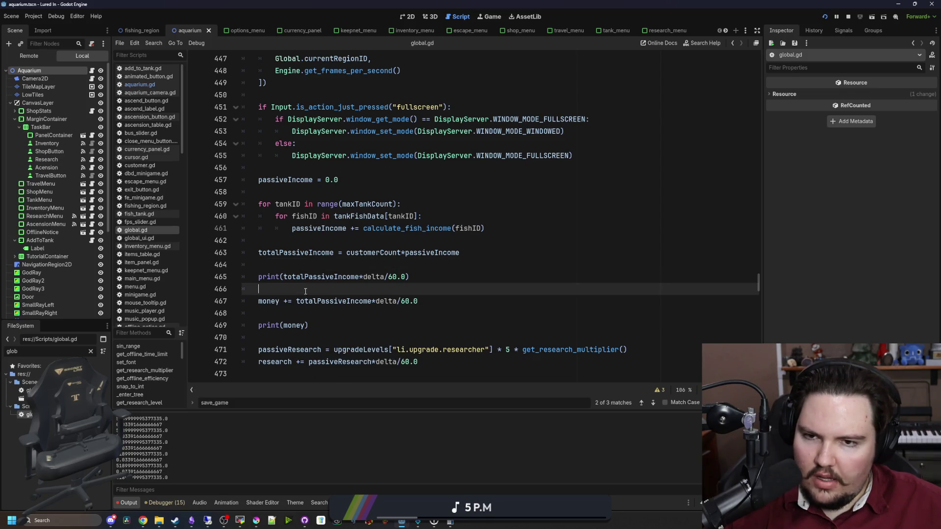
pyautogui.moveTo(410, 277)
pyautogui.mouseDown()
pyautogui.moveTo(243, 277)
pyautogui.moveTo(199, 260)
pyautogui.mouseUp()
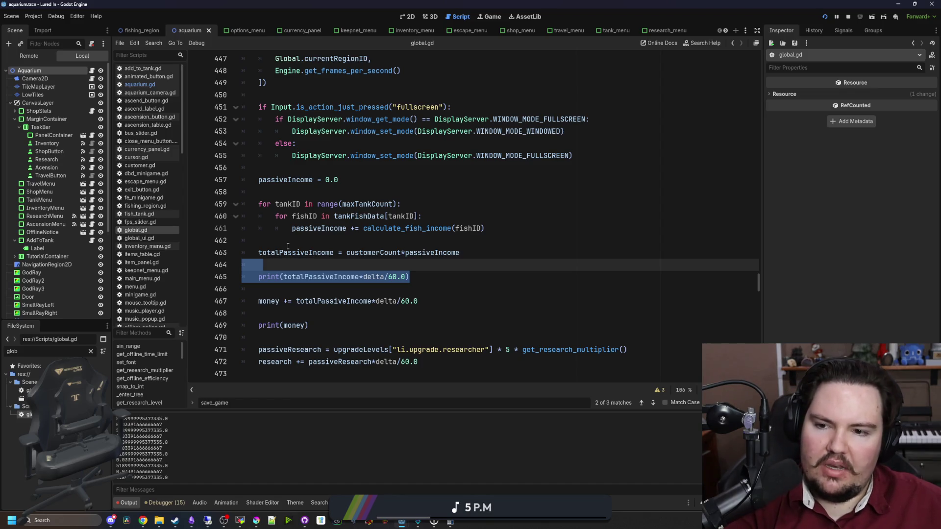
pyautogui.press('BackSpace')
pyautogui.press('BackSpace')
pyautogui.tripleClick(315, 300)
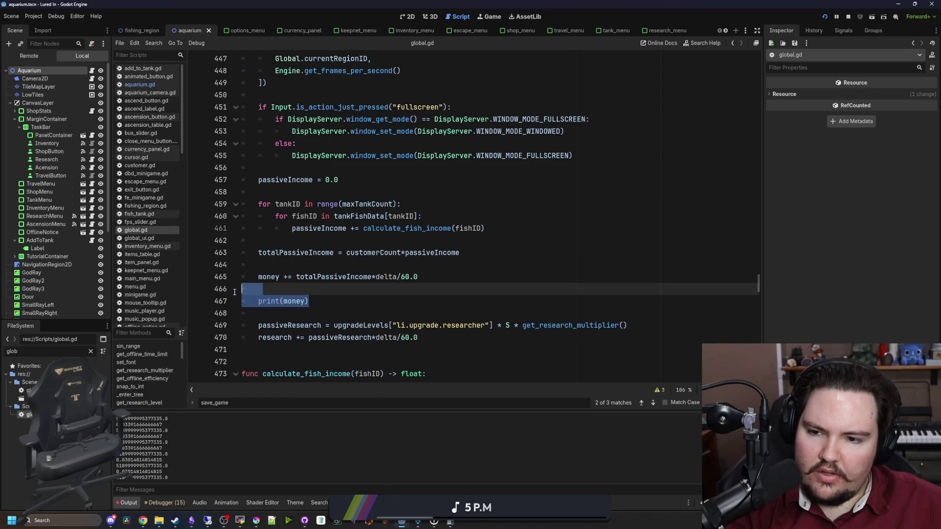
pyautogui.press('BackSpace')
pyautogui.press('BackSpace')
pyautogui.click(367, 265)
pyautogui.hotkey('ctrl', 's')
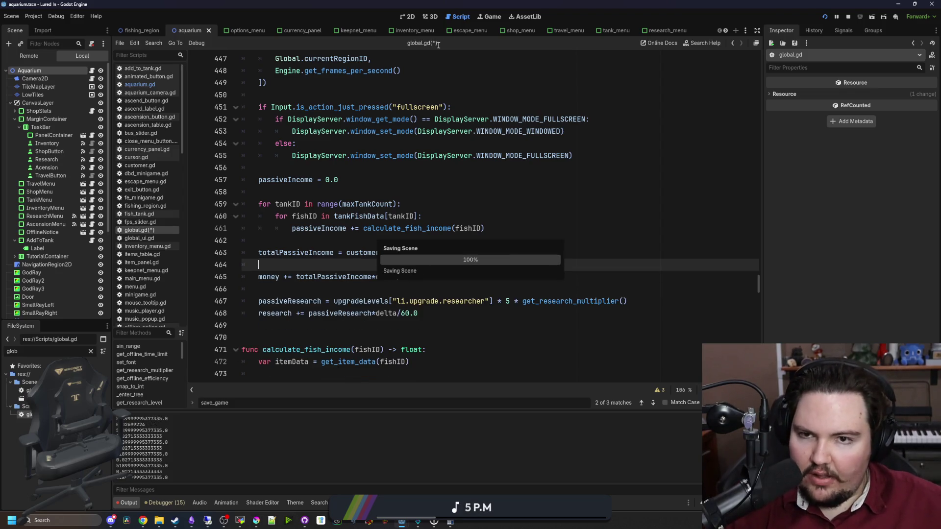
pyautogui.press('F5')
# Step: Move the Carp, Bluegill and a Minnow from the fish inventory into the tank
pyautogui.scroll(-2, 451, 292)
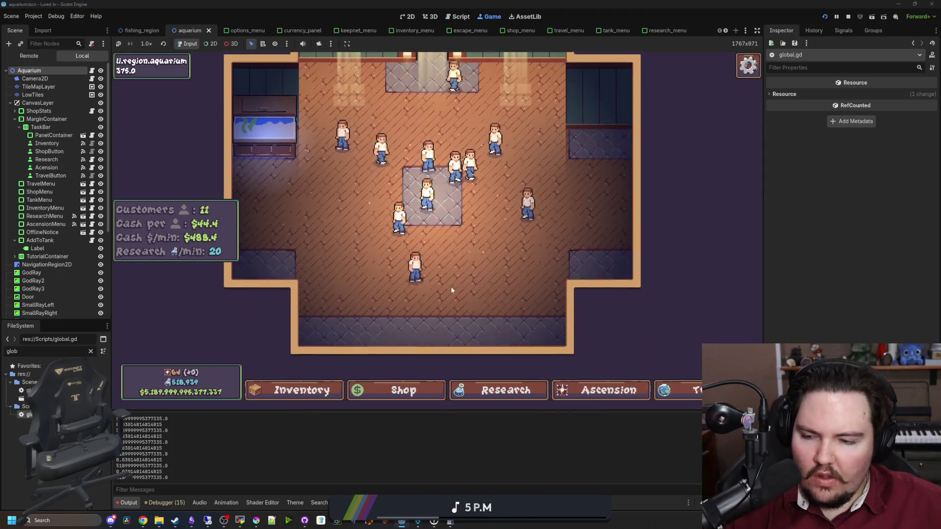
pyautogui.scroll(-2, 451, 291)
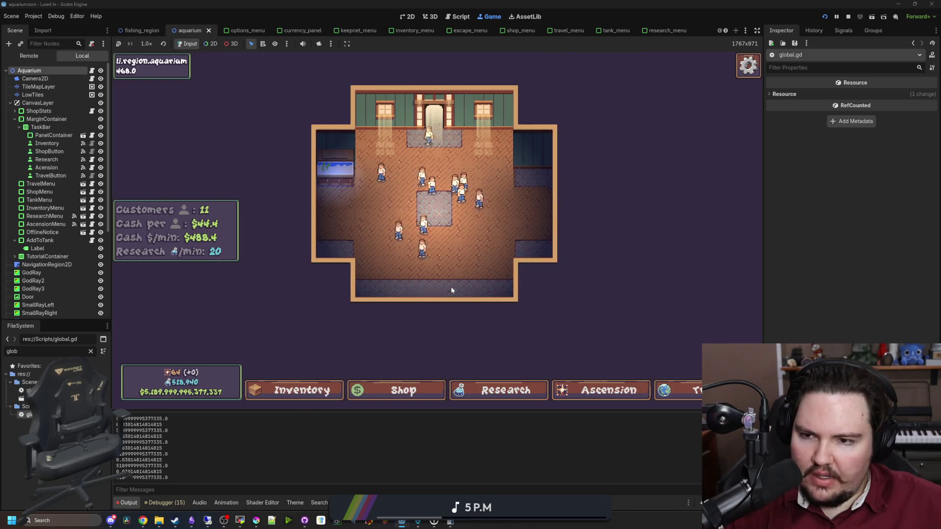
pyautogui.scroll(2, 451, 289)
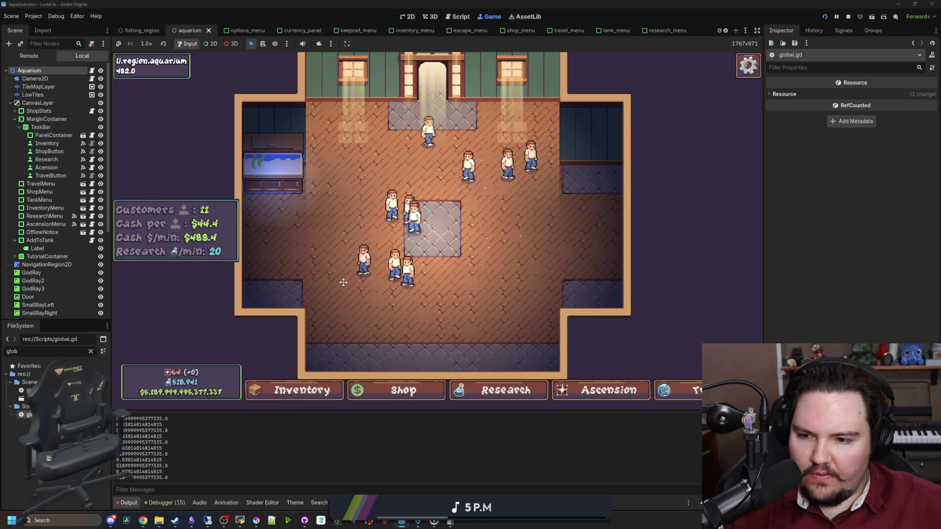
pyautogui.click(294, 390)
pyautogui.scroll(-2, 361, 301)
pyautogui.click(556, 333)
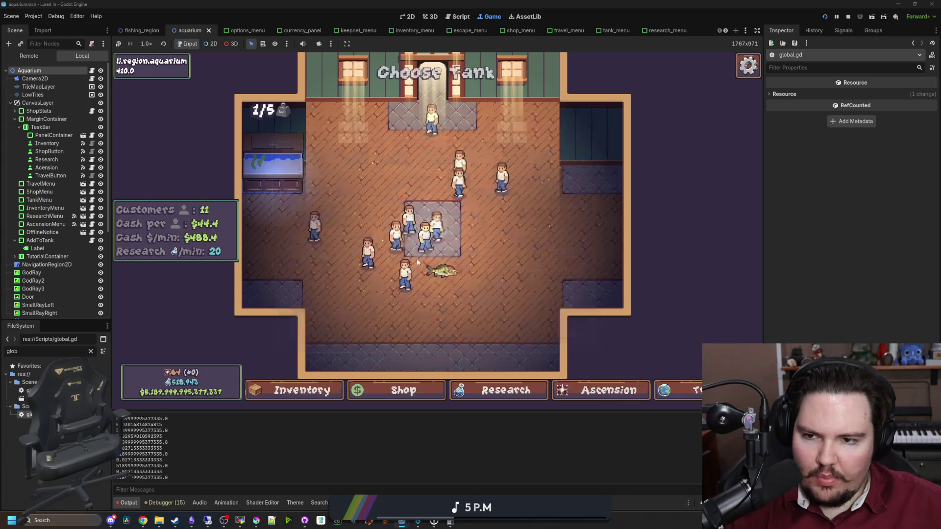
pyautogui.click(278, 190)
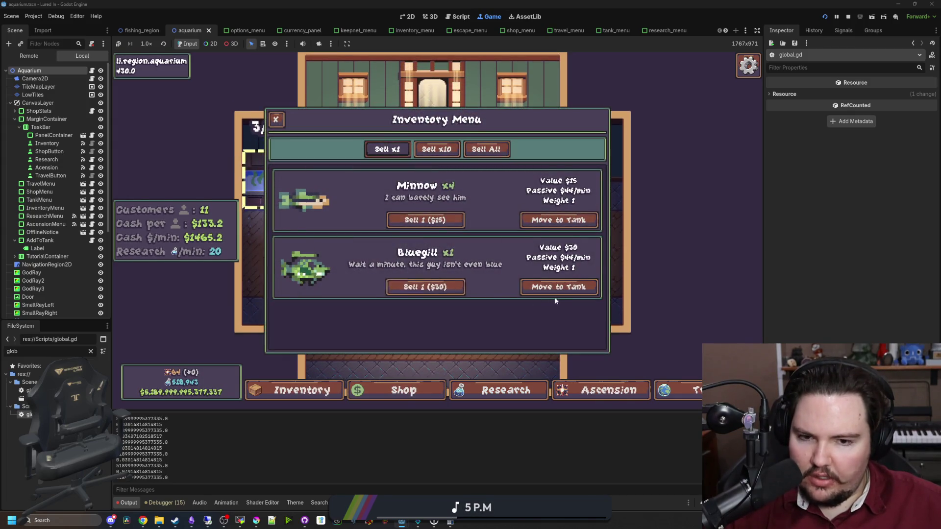
pyautogui.click(558, 286)
pyautogui.click(287, 191)
pyautogui.click(558, 220)
pyautogui.click(287, 191)
pyautogui.click(564, 222)
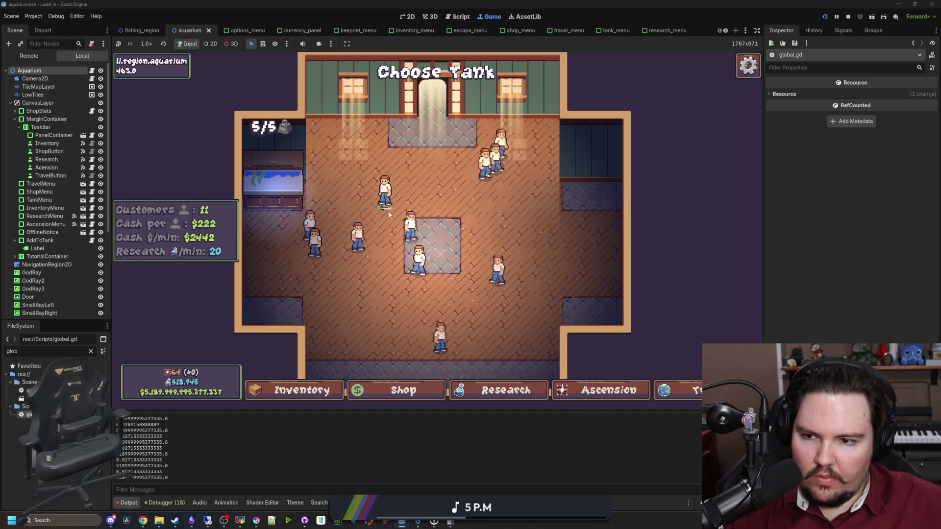
# Step: Buy Marketing upgrades, raising Advertising to level 27 and Merchandise to level 16
pyautogui.click(363, 390)
pyautogui.click(480, 144)
pyautogui.click(435, 143)
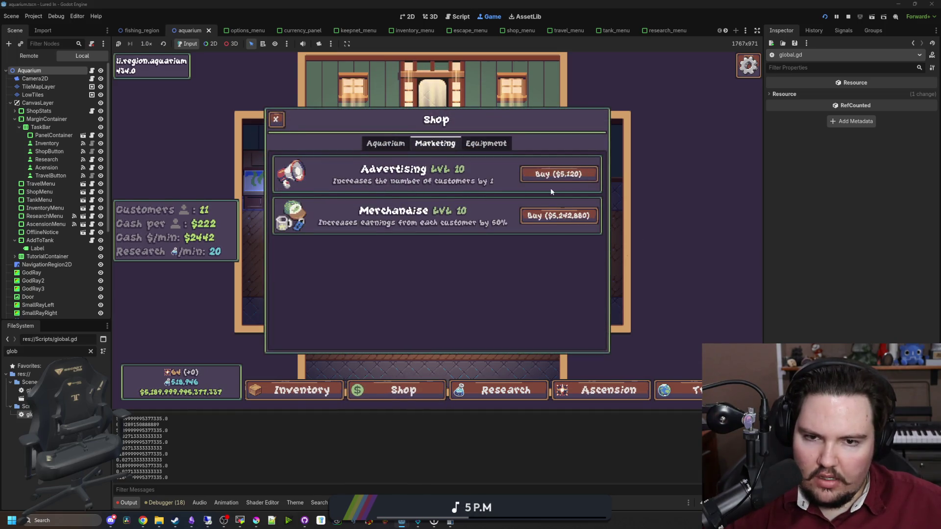
pyautogui.click(550, 174)
pyautogui.click(550, 174)
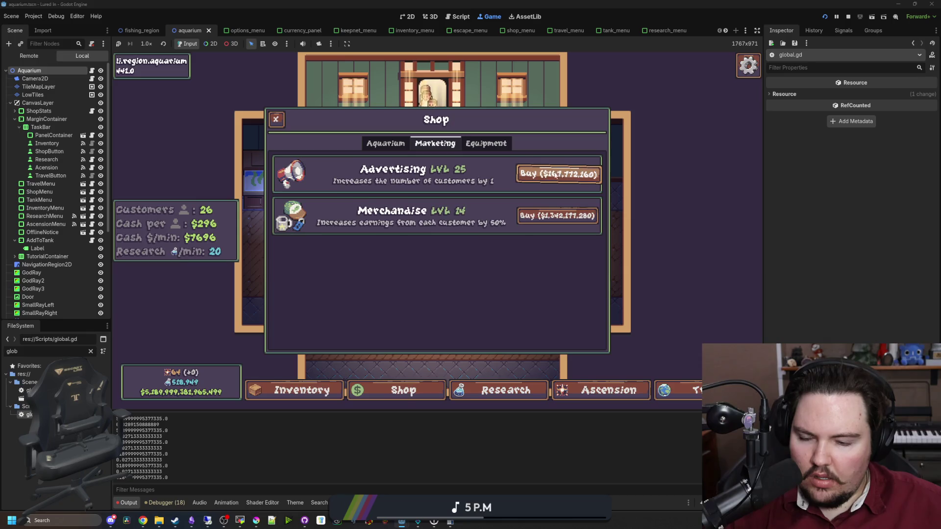
pyautogui.click(539, 223)
pyautogui.click(558, 173)
pyautogui.click(558, 173)
pyautogui.click(559, 218)
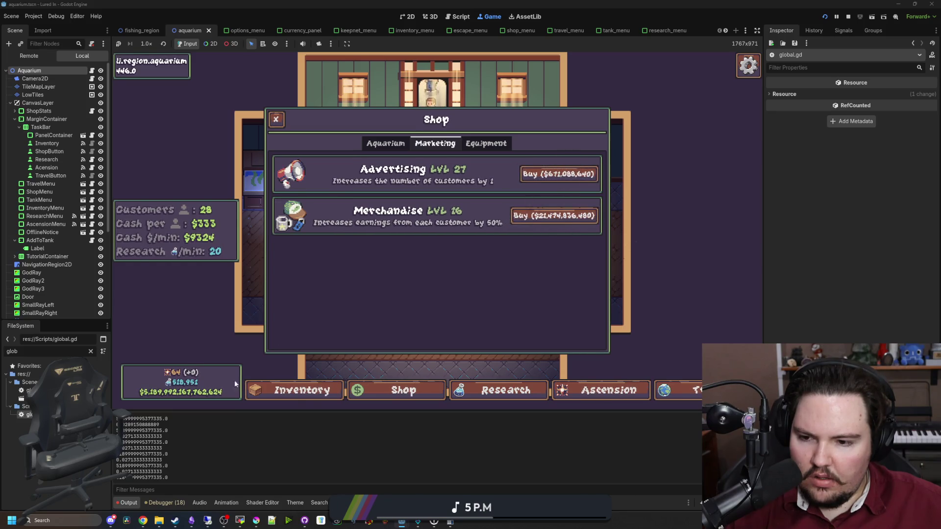
pyautogui.click(219, 398)
pyautogui.press('Escape')
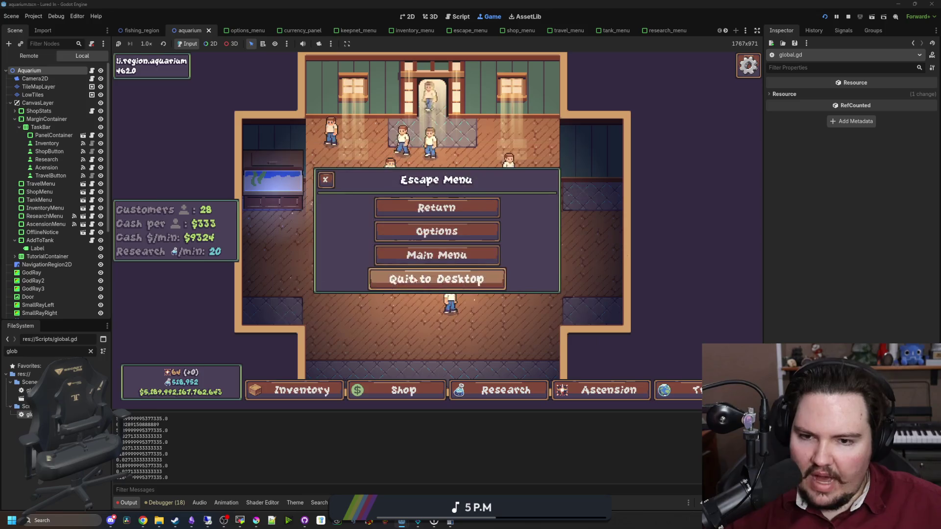
# Step: Set the game's FPS Limit to 10 in Options and bring the Lured In notes up front
pyautogui.click(436, 232)
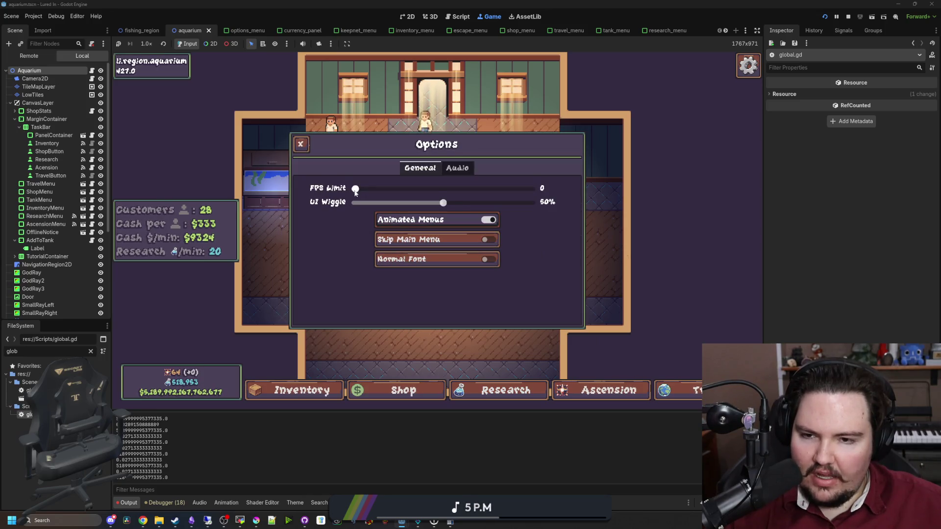
pyautogui.moveTo(354, 190)
pyautogui.mouseDown()
pyautogui.moveTo(584, 195)
pyautogui.moveTo(109, 203)
pyautogui.mouseUp()
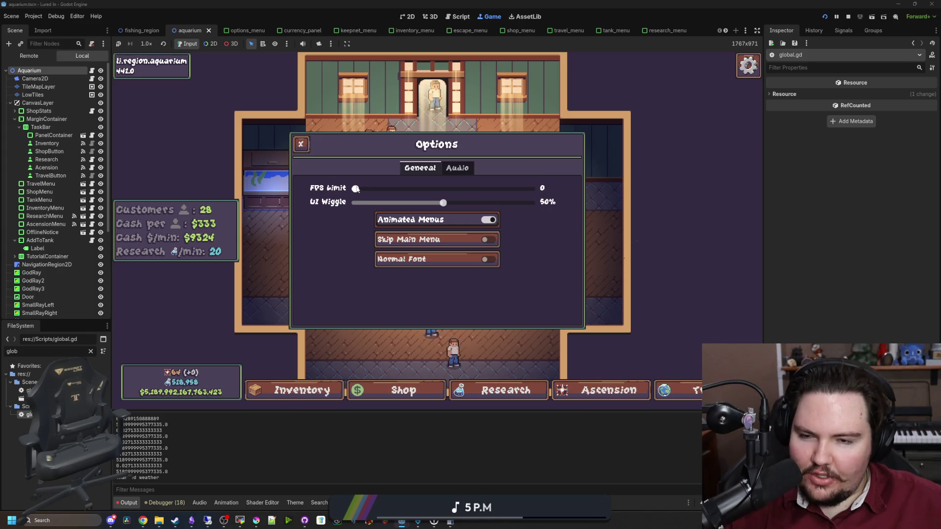
pyautogui.moveTo(355, 188)
pyautogui.mouseDown()
pyautogui.moveTo(466, 173)
pyautogui.moveTo(564, 176)
pyautogui.moveTo(343, 177)
pyautogui.moveTo(695, 180)
pyautogui.moveTo(355, 178)
pyautogui.moveTo(364, 176)
pyautogui.mouseUp()
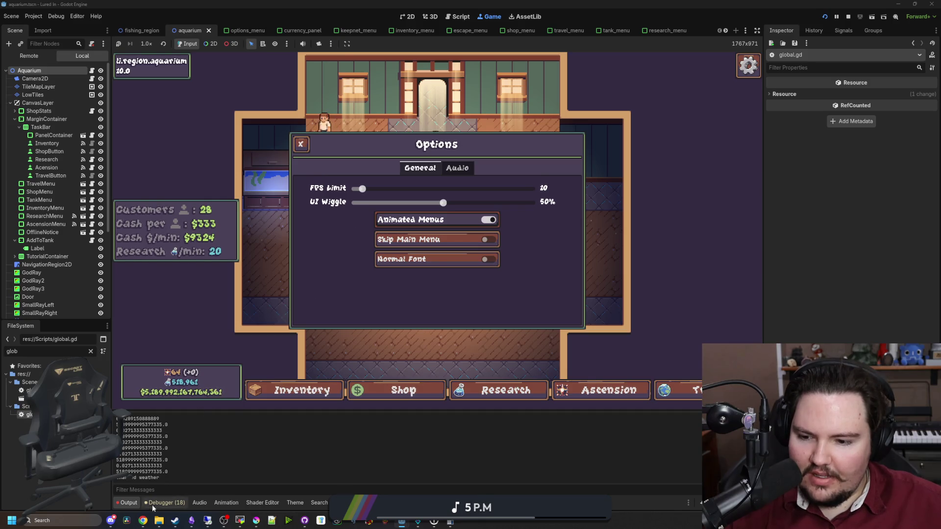
pyautogui.click(191, 520)
pyautogui.moveTo(557, 371)
pyautogui.mouseDown()
pyautogui.moveTo(572, 176)
pyautogui.moveTo(367, 115)
pyautogui.mouseUp()
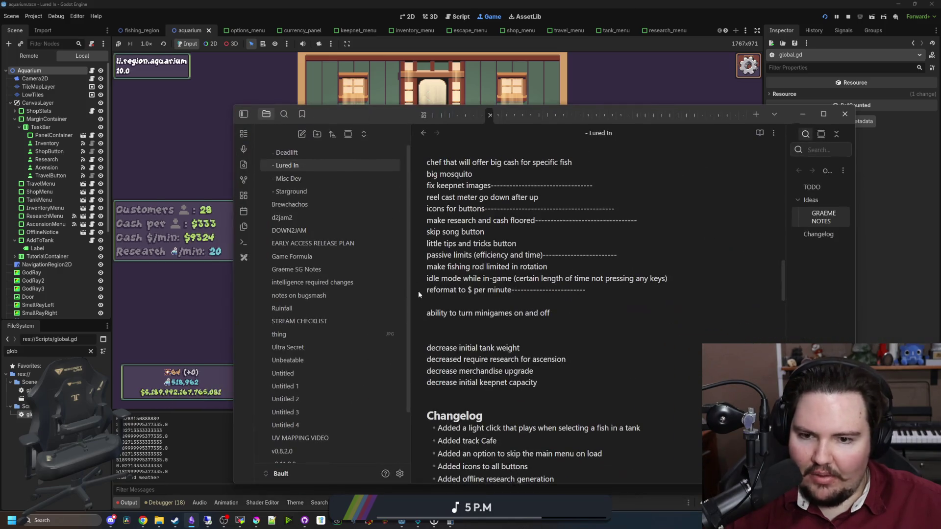
# Step: Note a float precision error with money below 'ability to turn minigames on and off'
pyautogui.click(436, 329)
pyautogui.press('Return')
pyautogui.press('Return')
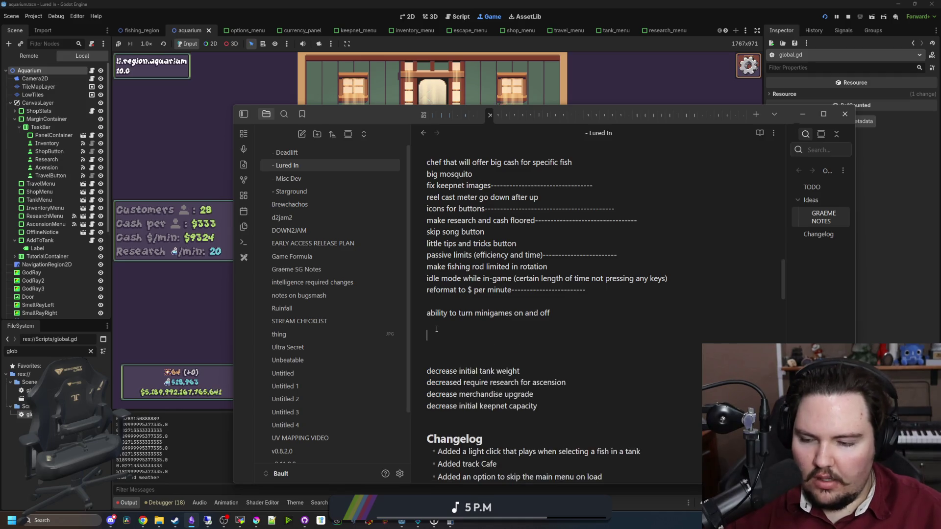
pyautogui.press('Return')
pyautogui.write('float ')
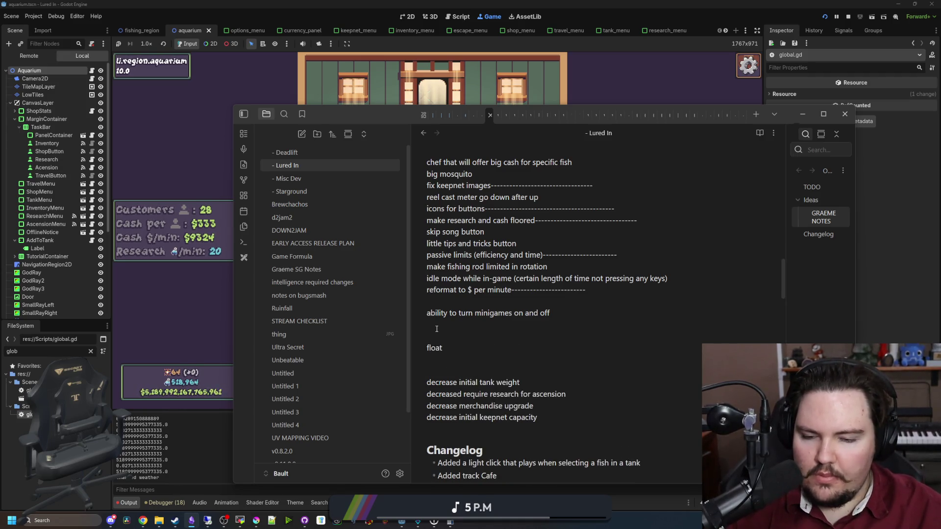
pyautogui.write('n')
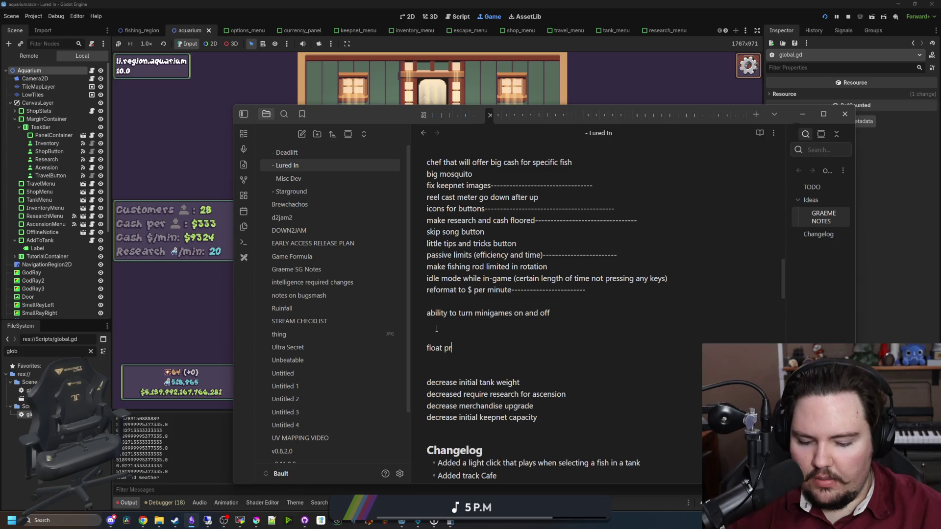
pyautogui.write('on error with mo')
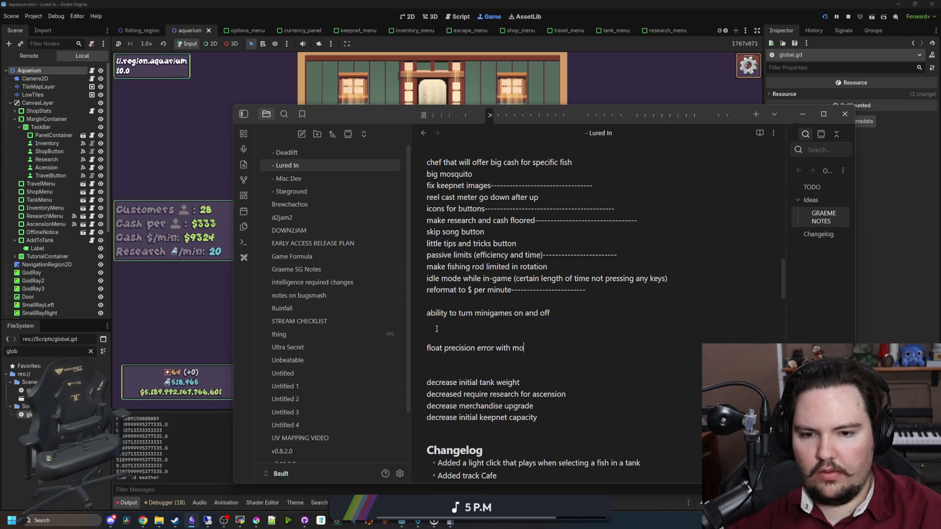
pyautogui.write('ney, need to make the amount larger or happen eve')
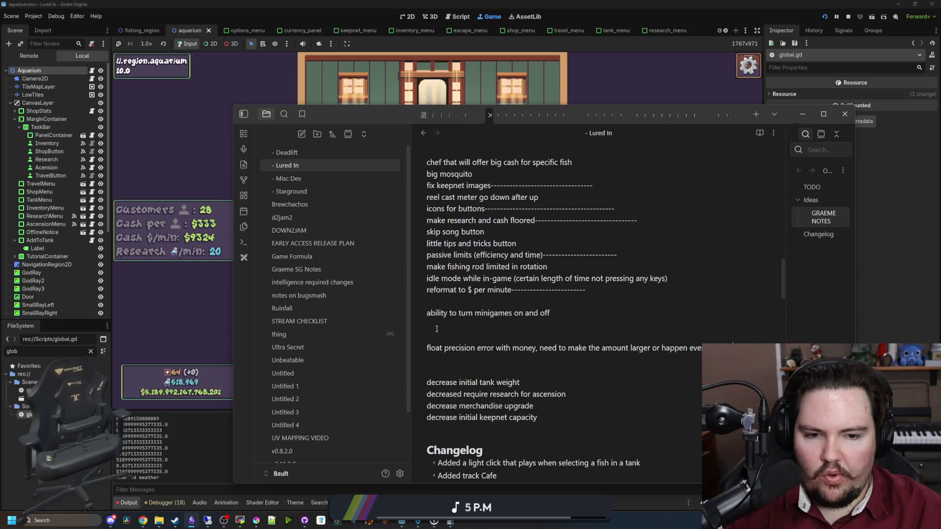
pyautogui.click(390, 80)
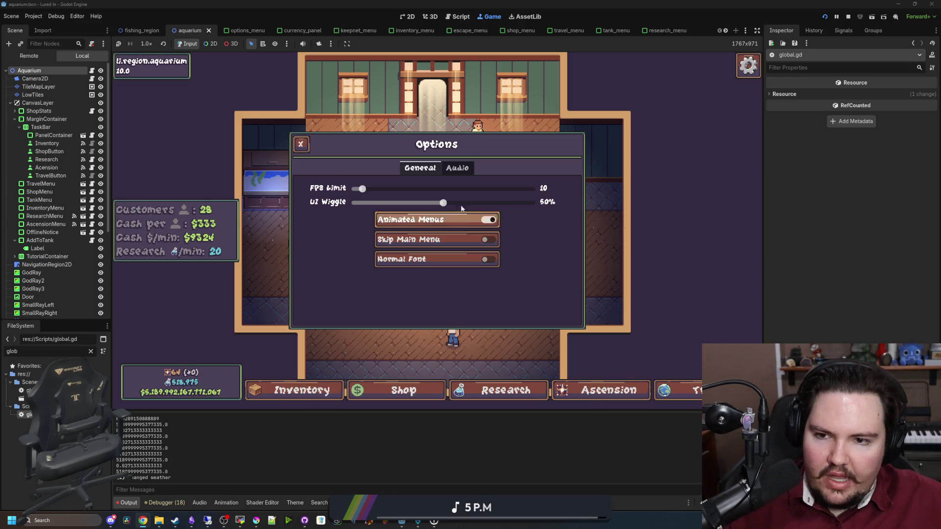
# Step: Raise the FPS Limit to 60 and close the options and pause menus
pyautogui.moveTo(362, 188)
pyautogui.mouseDown()
pyautogui.moveTo(436, 189)
pyautogui.moveTo(401, 193)
pyautogui.mouseUp()
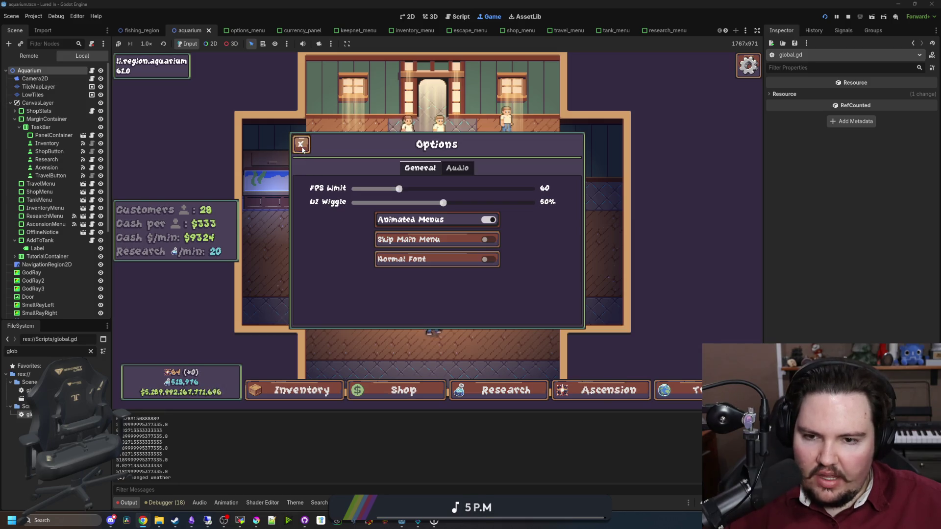
pyautogui.press('Escape')
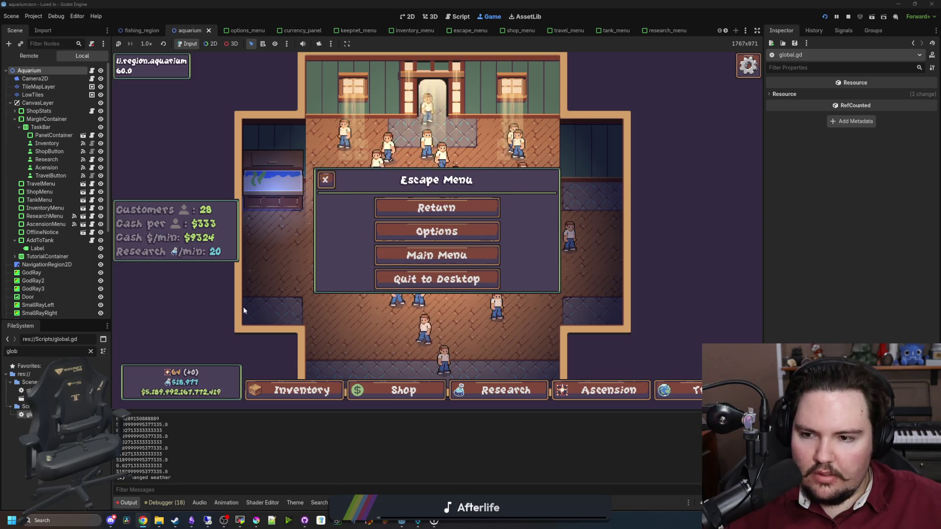
pyautogui.moveTo(155, 522)
pyautogui.moveTo(170, 502)
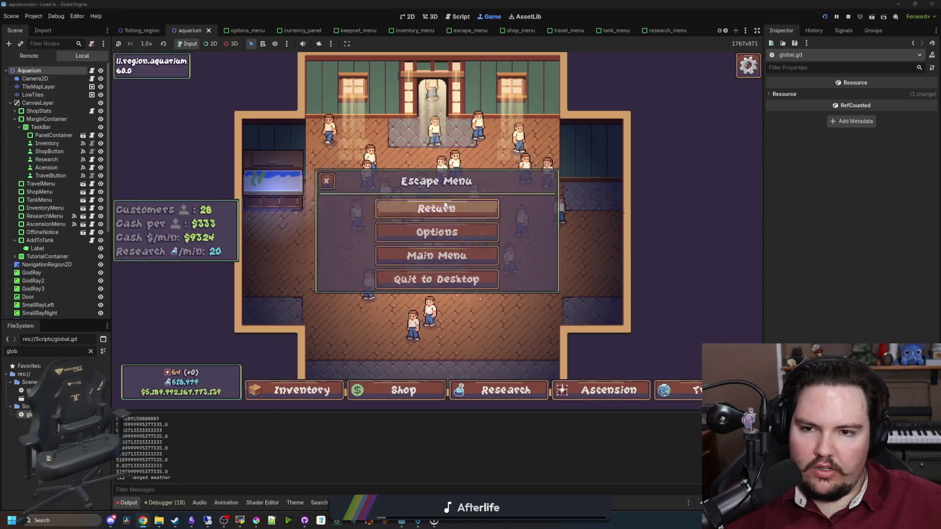
pyautogui.click(444, 205)
pyautogui.press('Escape')
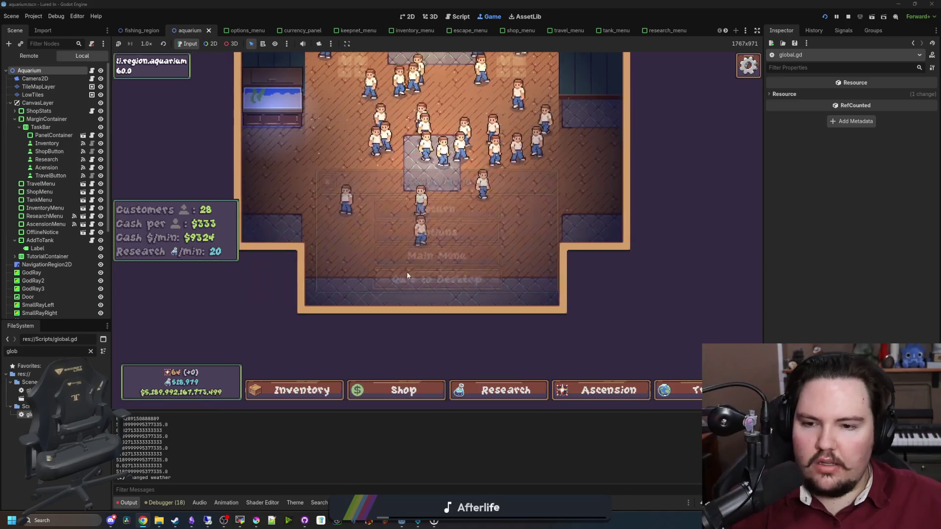
pyautogui.click(457, 239)
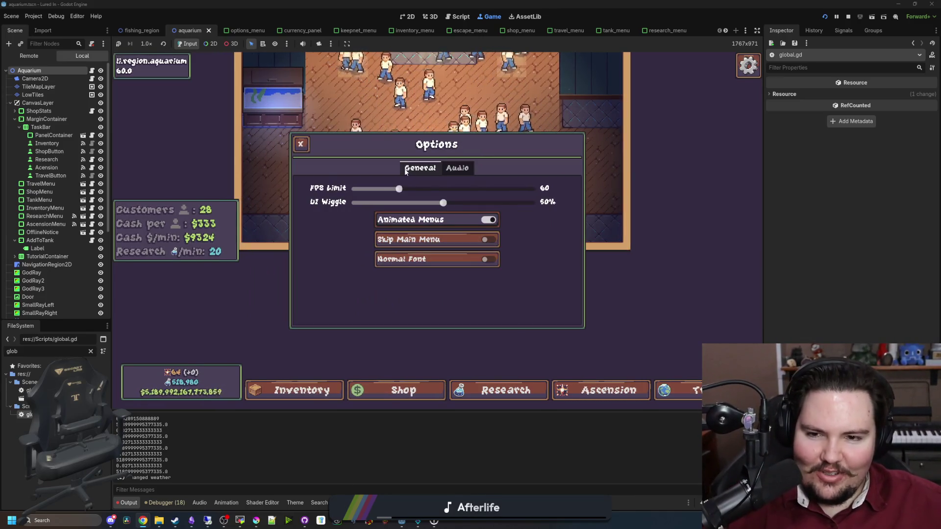
pyautogui.press('Escape')
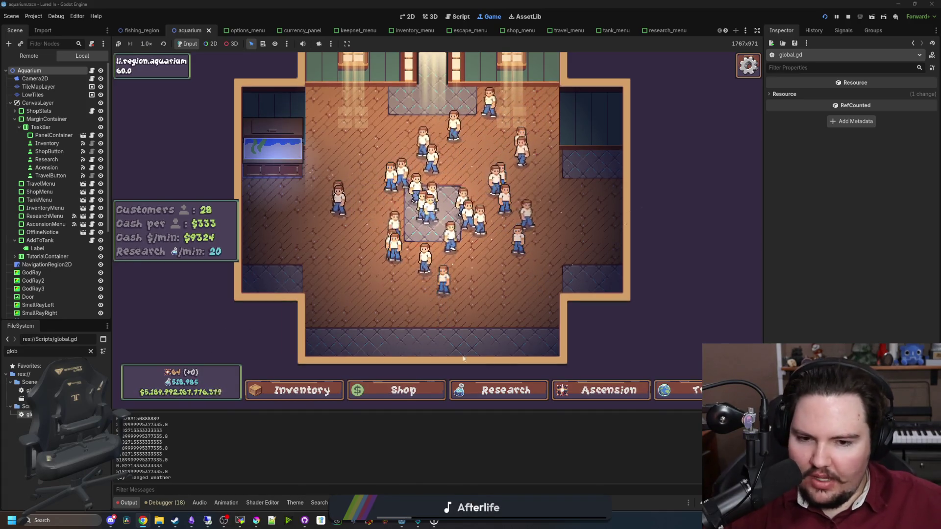
# Step: Open the Ascension skill tree, pan to its top node, and close it
pyautogui.click(609, 390)
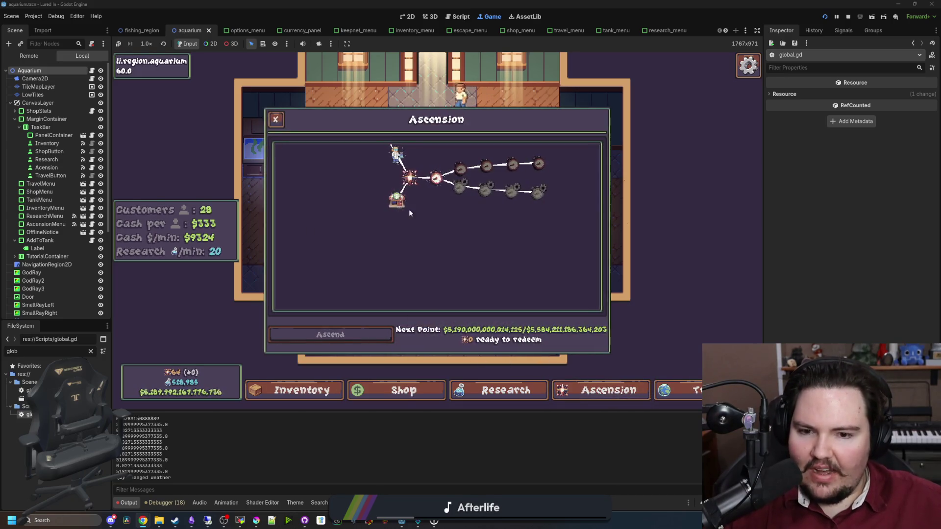
pyautogui.moveTo(461, 239)
pyautogui.mouseDown()
pyautogui.moveTo(408, 277)
pyautogui.moveTo(462, 251)
pyautogui.moveTo(321, 152)
pyautogui.mouseUp()
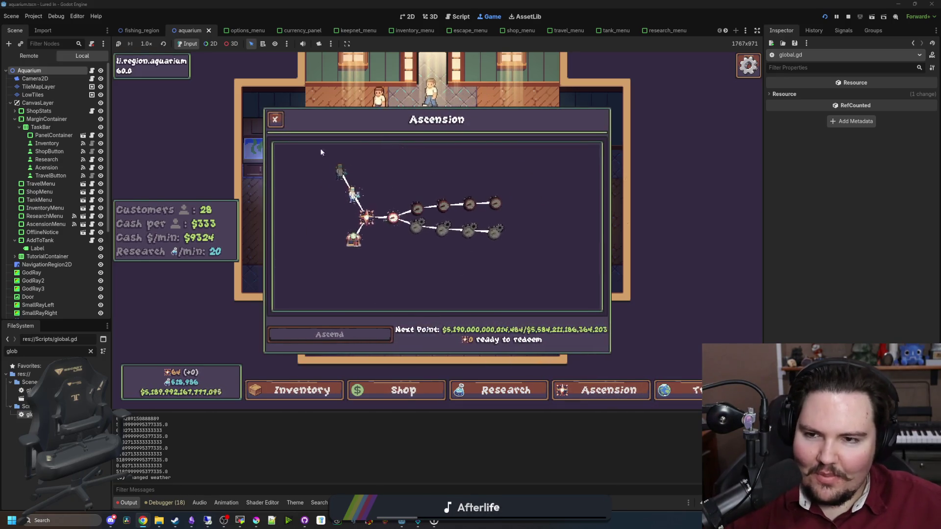
pyautogui.click(275, 120)
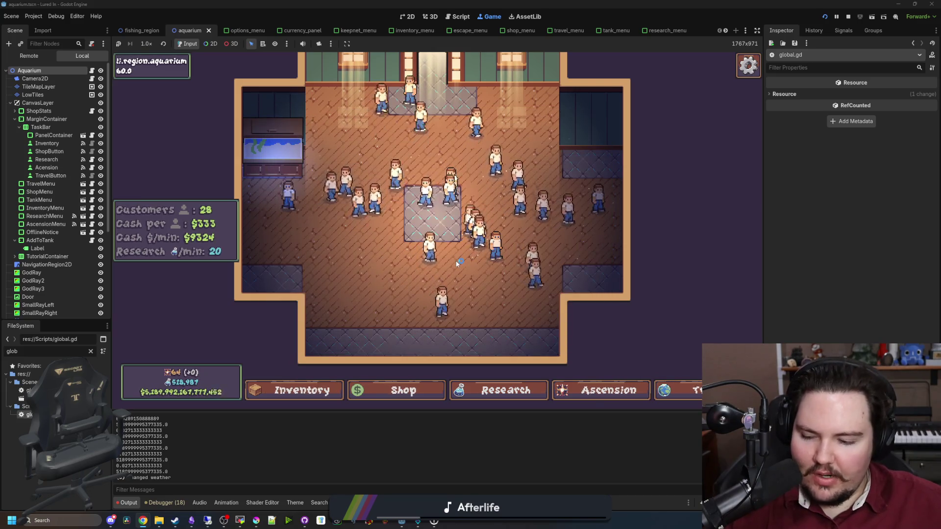
pyautogui.press('super+3')
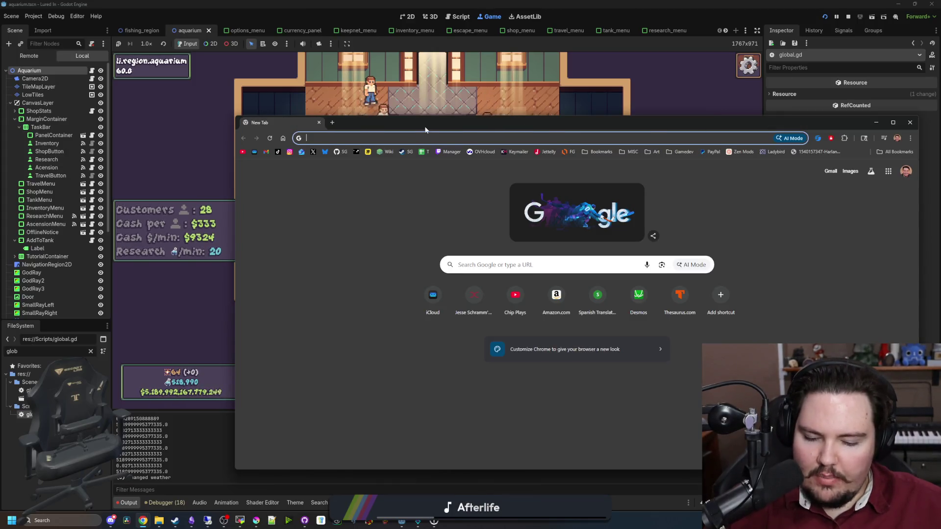
# Step: Search Google for '64 bit integer max', then swap 'integer' for 'float' in the query
pyautogui.write('64 bit ')
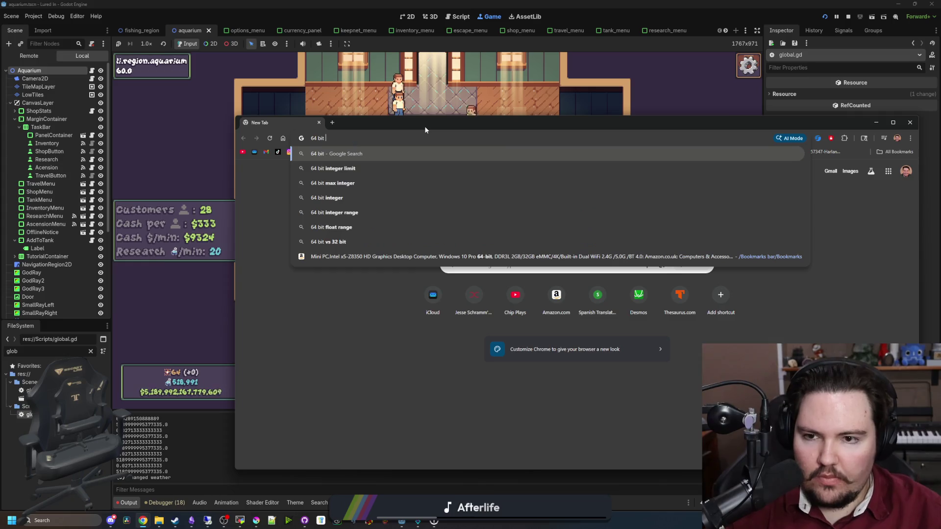
pyautogui.write('integer max')
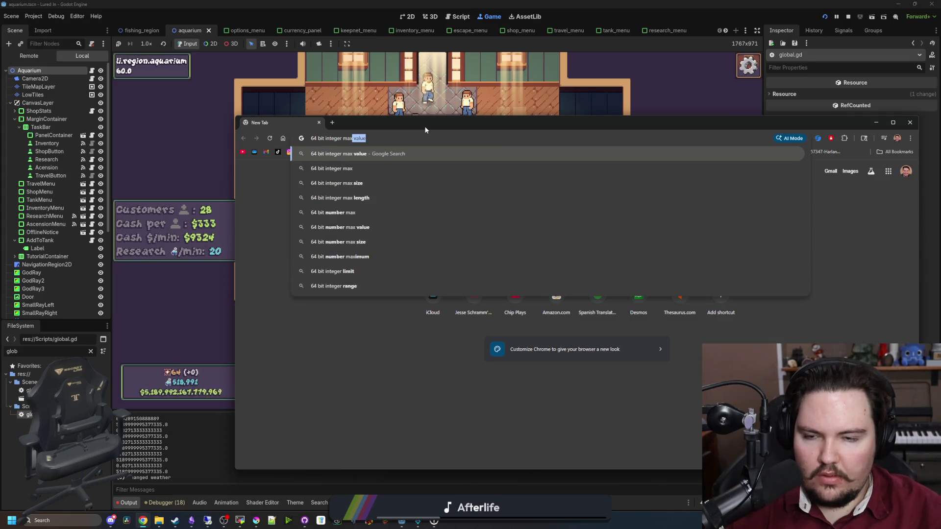
pyautogui.press('Return')
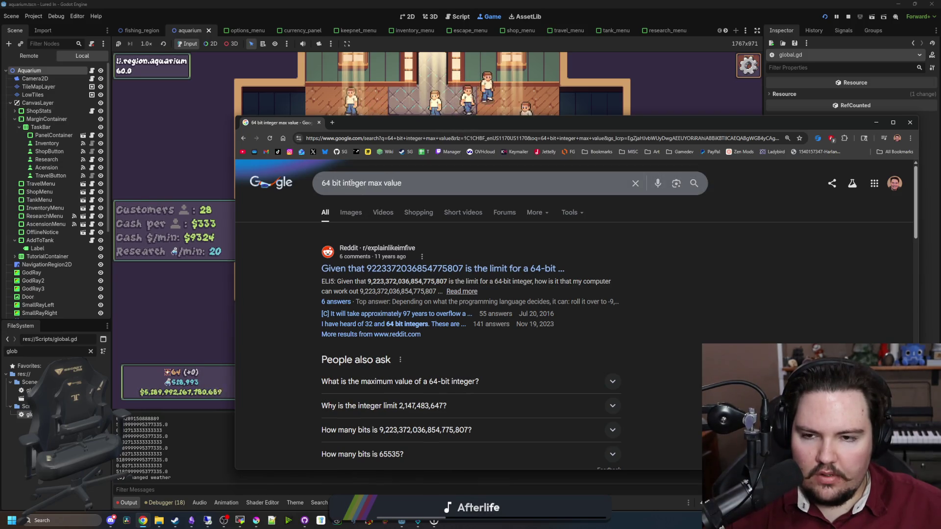
pyautogui.doubleClick(352, 183)
pyautogui.write('float')
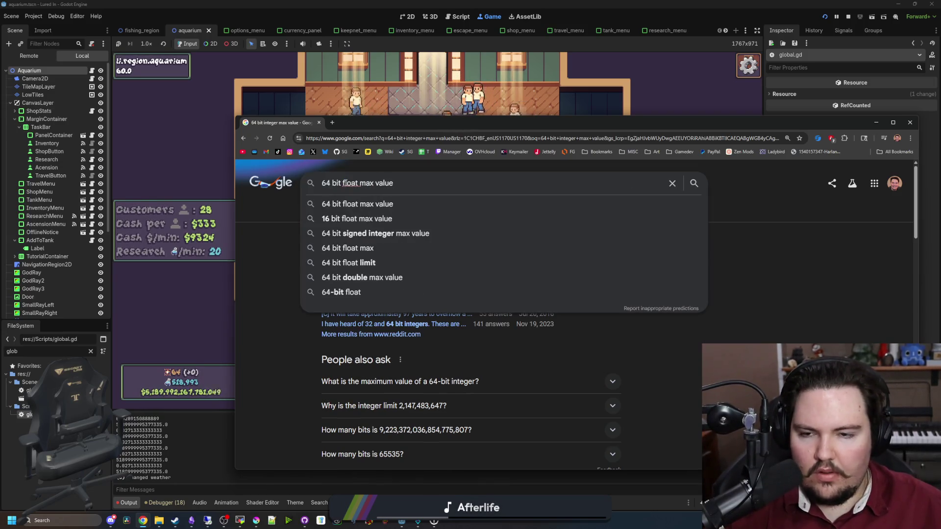
# Step: Search 'max float value in godot' and open the Godot Docs float page in a new tab
pyautogui.hotkey('ctrl', 'a')
pyautogui.write('max float value in godot')
pyautogui.press('Return')
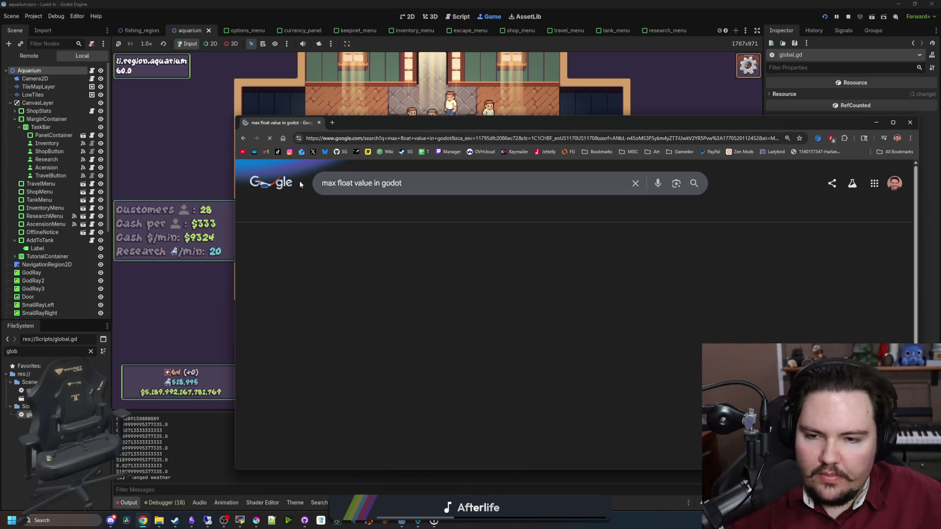
pyautogui.middleClick(471, 268)
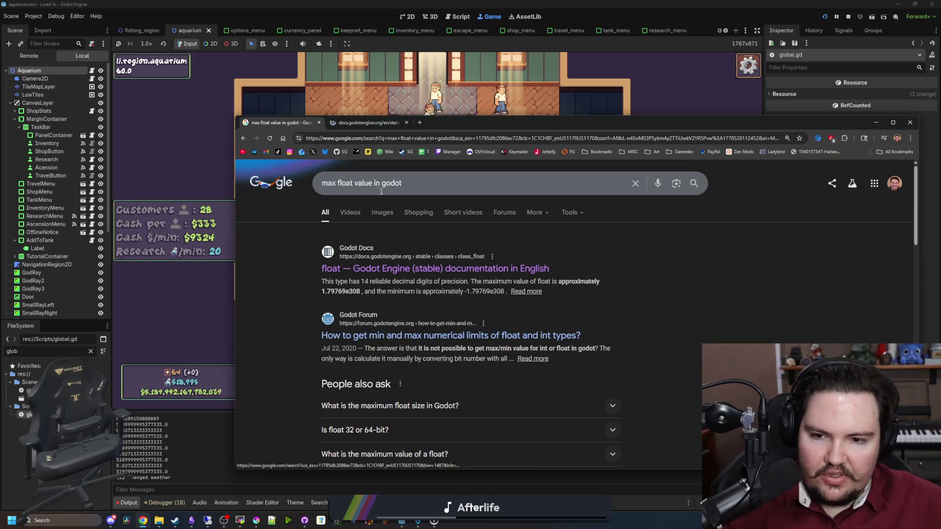
pyautogui.click(382, 123)
pyautogui.moveTo(440, 121); pyautogui.dragTo(421, 10)
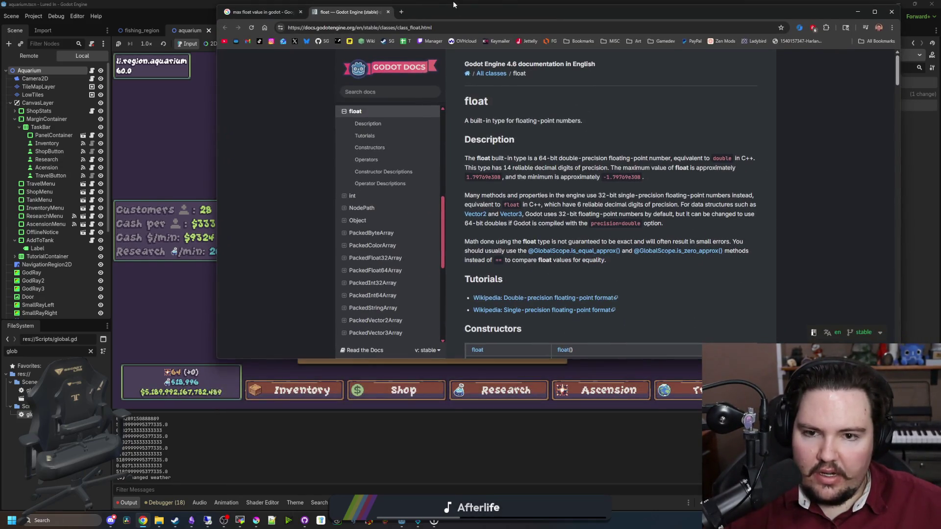
# Step: Maximize the browser and highlight the float maximum value 1.79769e308
pyautogui.doubleClick(446, 4)
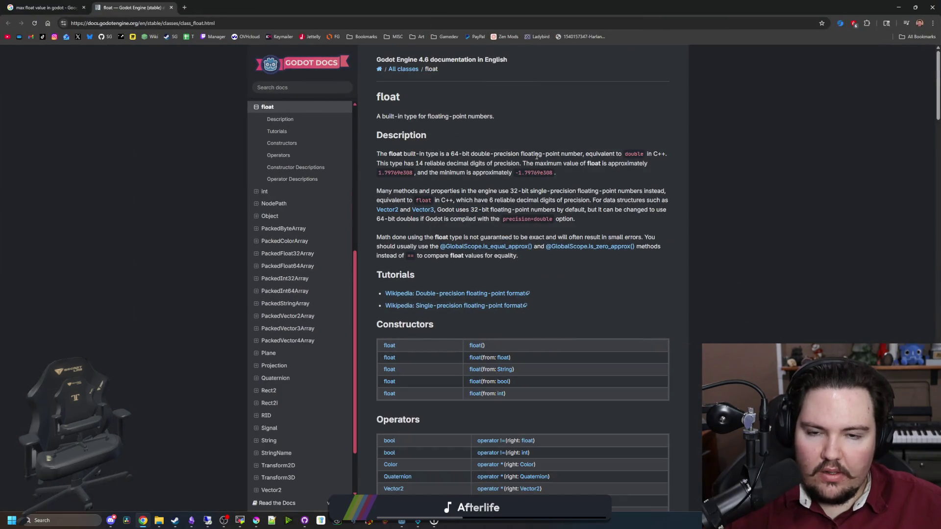
pyautogui.keyDown('ctrl'); pyautogui.scroll(4, 509, 160); pyautogui.keyUp('ctrl')
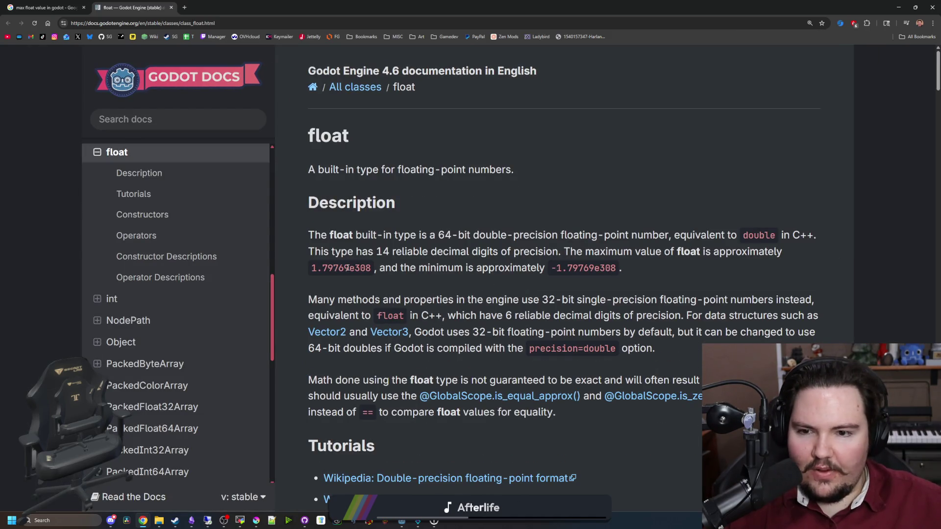
pyautogui.moveTo(313, 269); pyautogui.dragTo(356, 268)
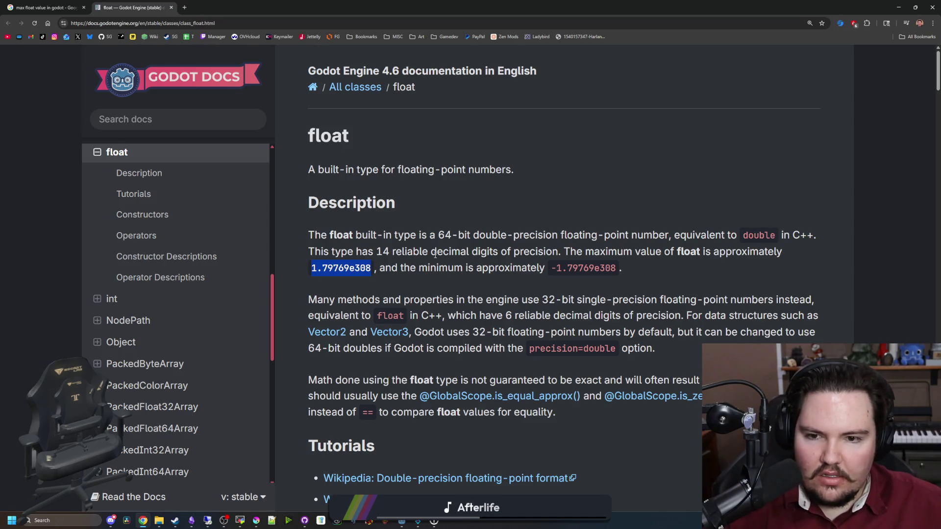
pyautogui.click(411, 282)
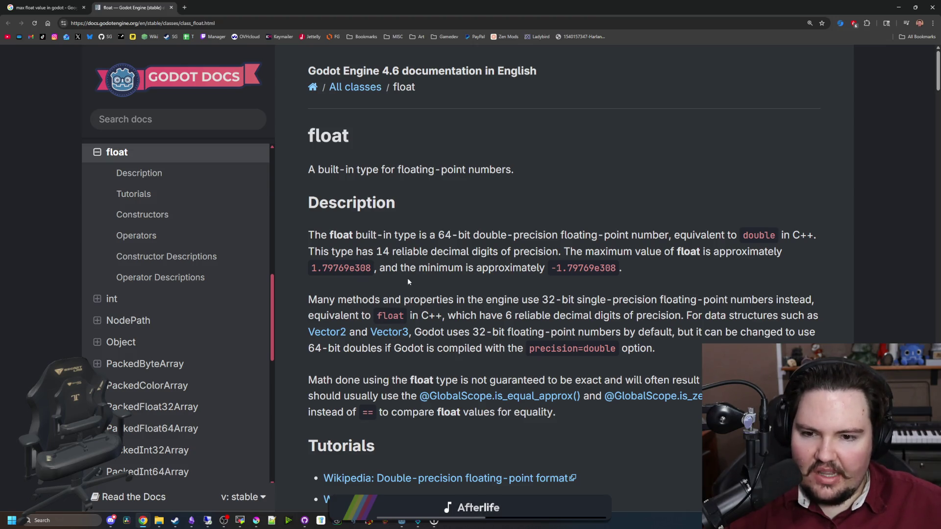
pyautogui.scroll(-2, 407, 278)
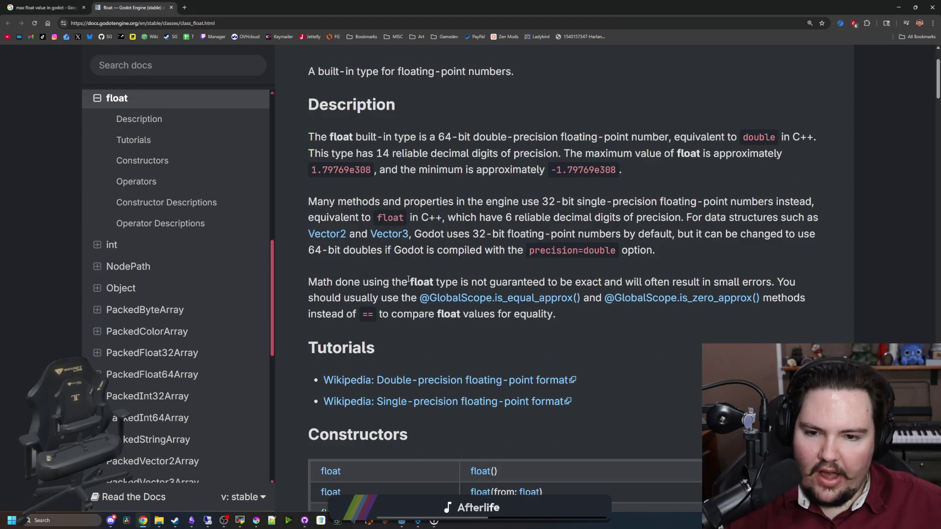
pyautogui.scroll(1, 408, 279)
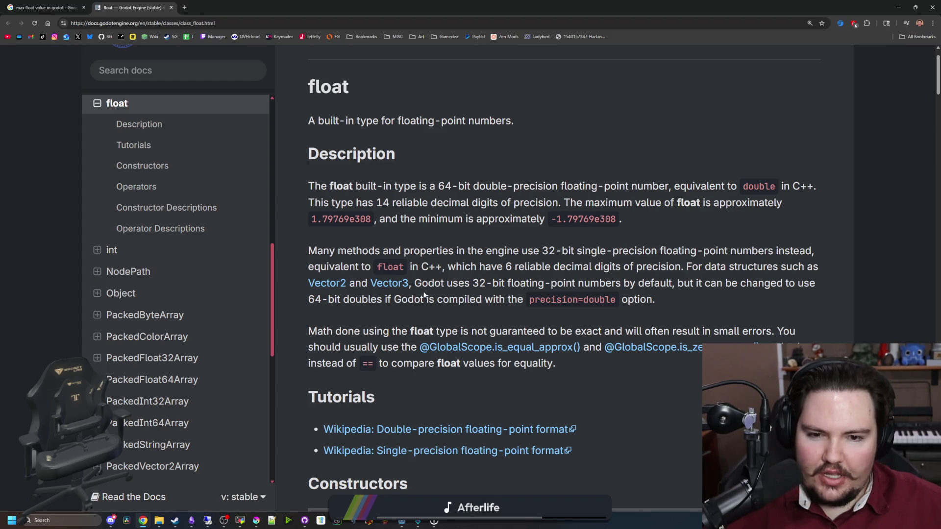
# Step: Highlight the precision=double and 32-bit float notes, read through Operators, then restore the window
pyautogui.moveTo(448, 300); pyautogui.dragTo(640, 299)
pyautogui.click(640, 299)
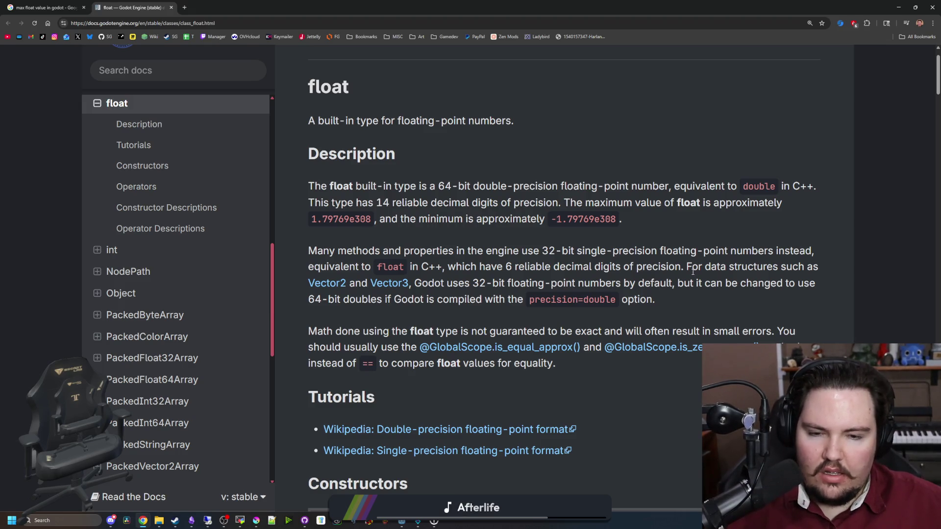
pyautogui.moveTo(536, 283); pyautogui.dragTo(626, 286)
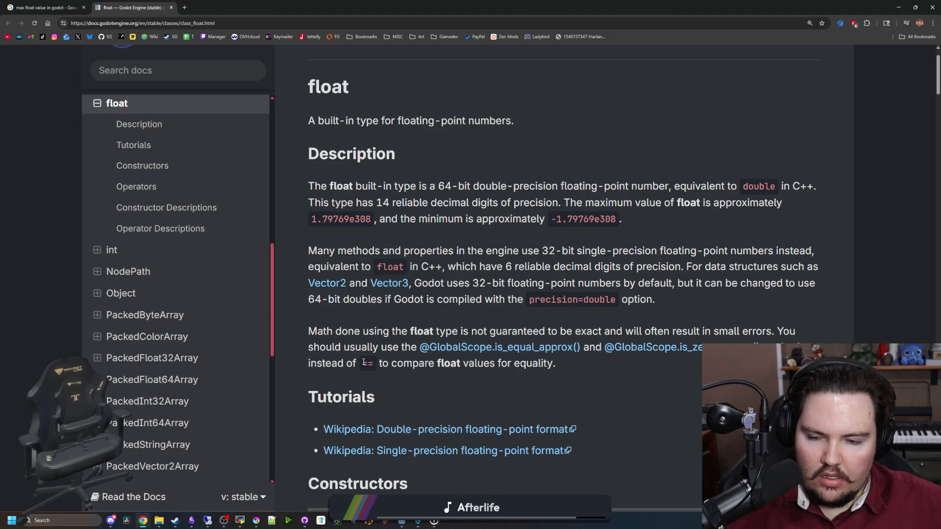
pyautogui.scroll(-15, 399, 372)
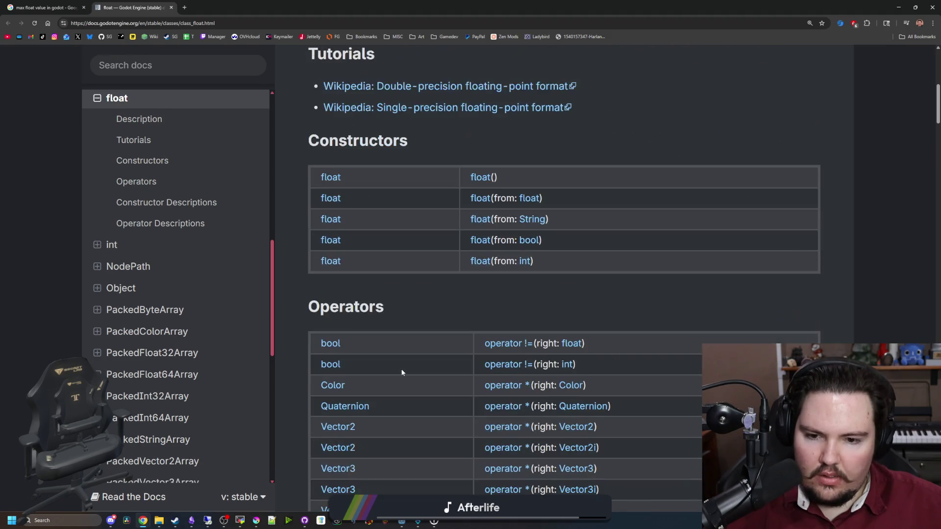
pyautogui.scroll(-10, 412, 370)
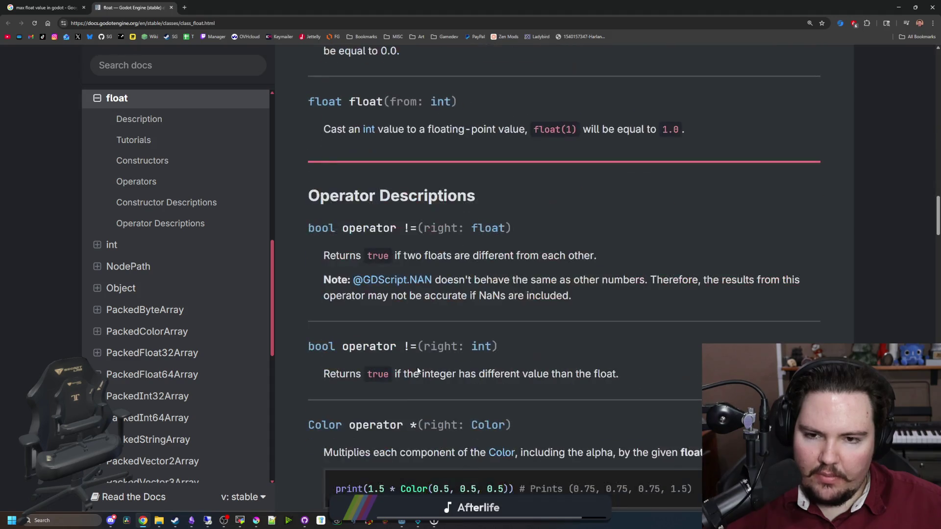
pyautogui.scroll(-15, 418, 371)
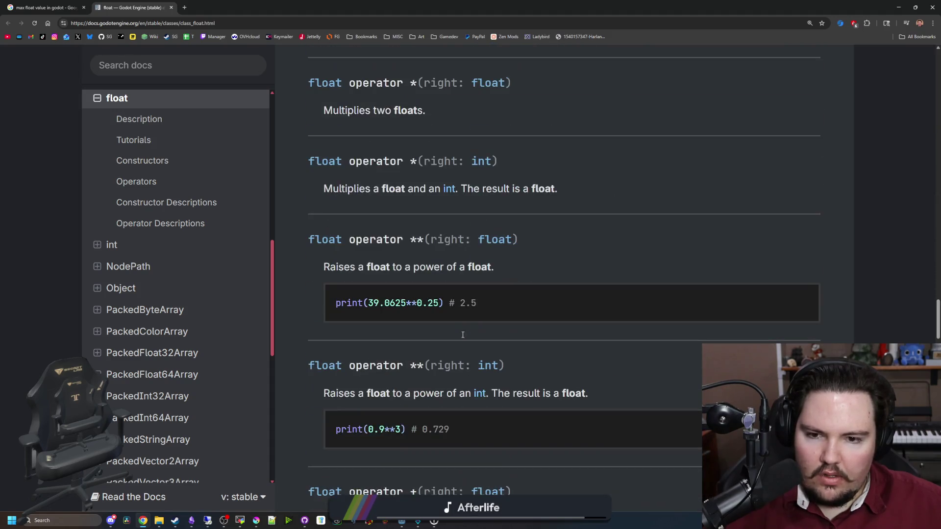
pyautogui.scroll(-20, 387, 310)
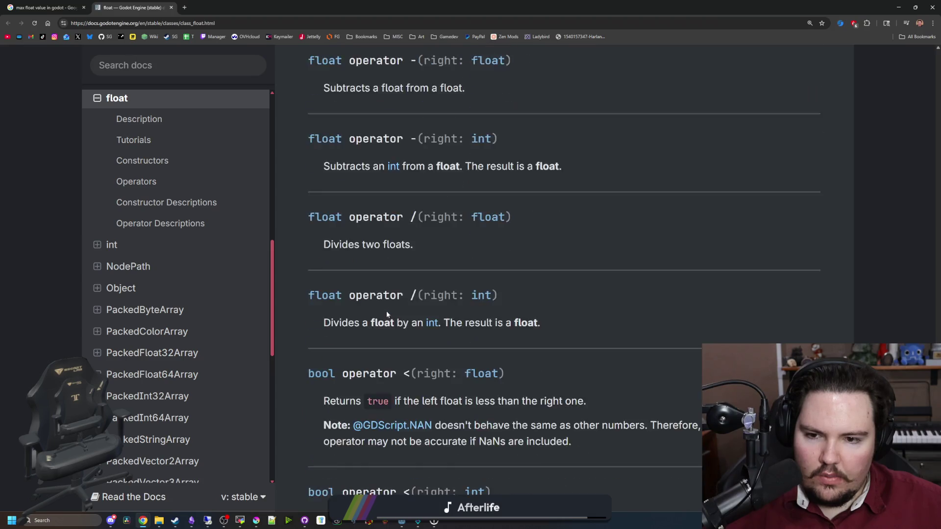
pyautogui.doubleClick(349, 3)
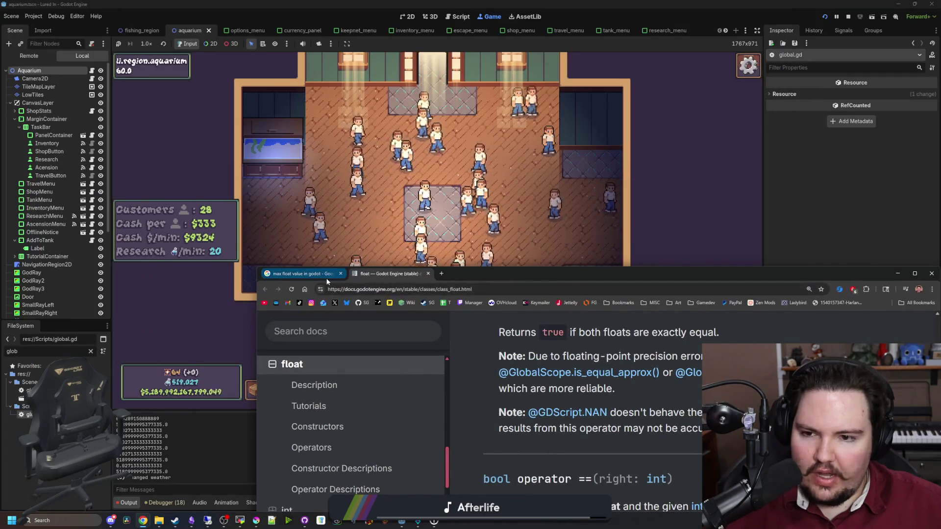
# Step: Pan around the running aquarium, stop the game with F8, and bring up the Lured In notes
pyautogui.click(336, 274)
pyautogui.click(341, 274)
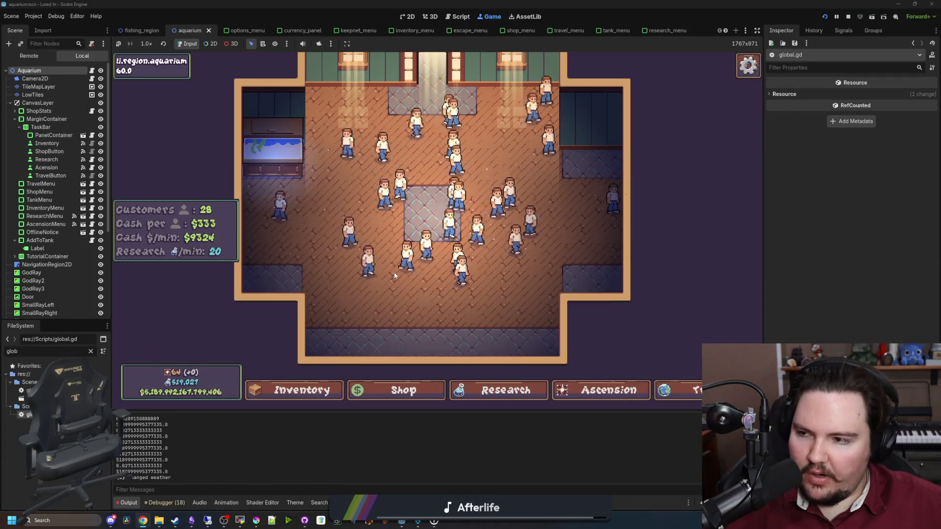
pyautogui.moveTo(384, 294)
pyautogui.mouseDown()
pyautogui.moveTo(369, 317)
pyautogui.moveTo(324, 319)
pyautogui.moveTo(332, 328)
pyautogui.mouseUp()
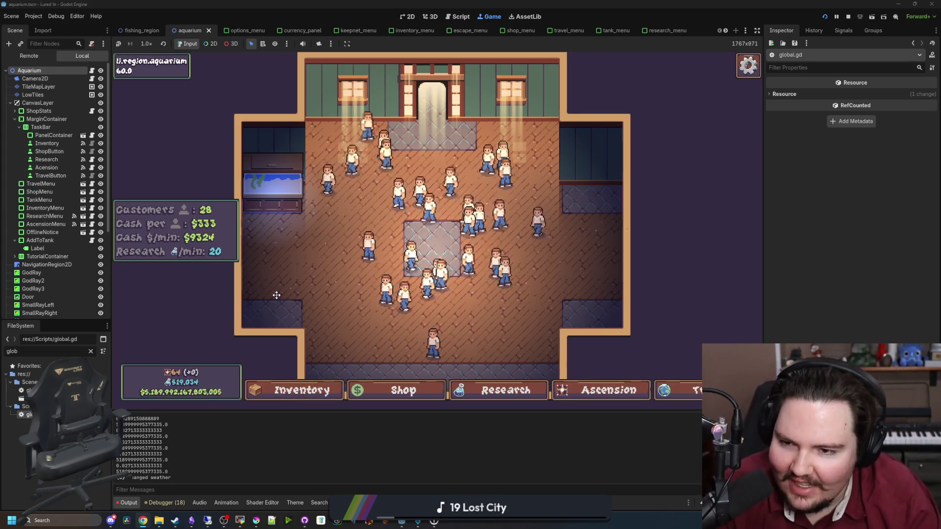
pyautogui.moveTo(273, 294); pyautogui.dragTo(286, 295)
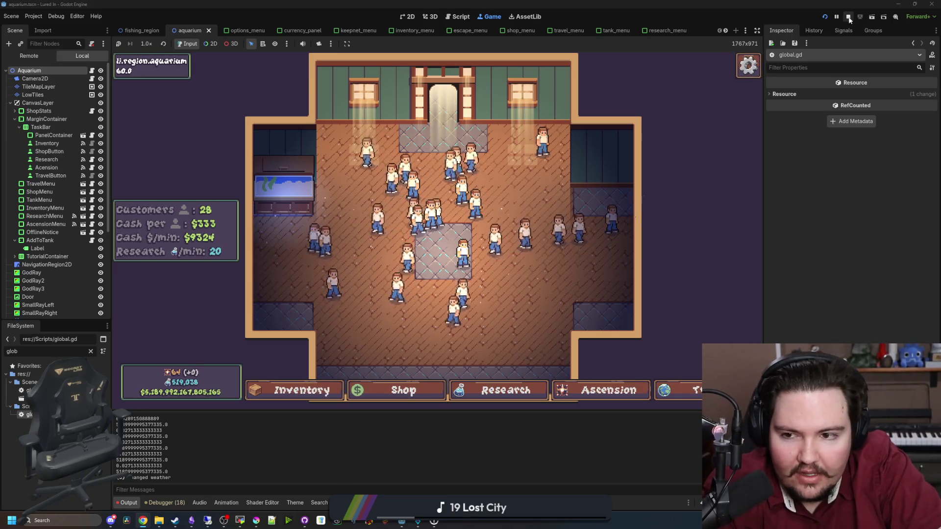
pyautogui.moveTo(524, 251); pyautogui.dragTo(551, 245)
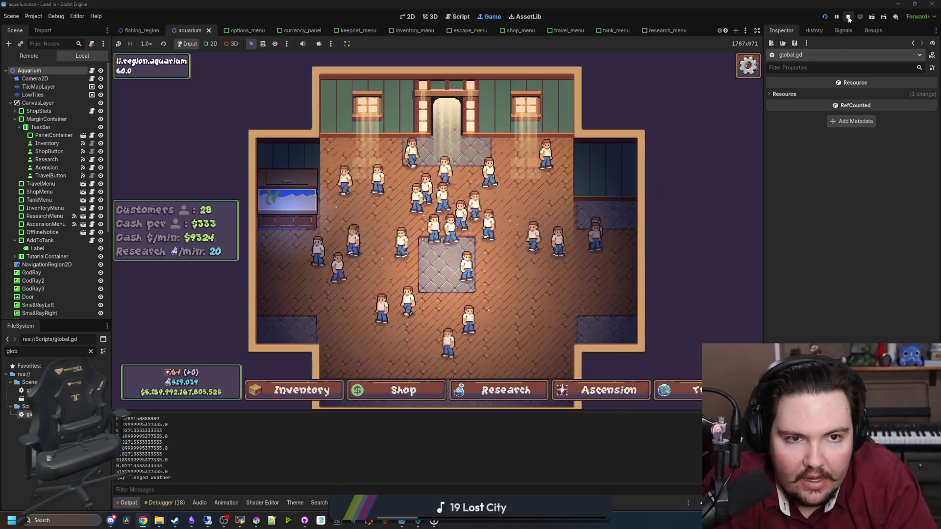
pyautogui.press('F8')
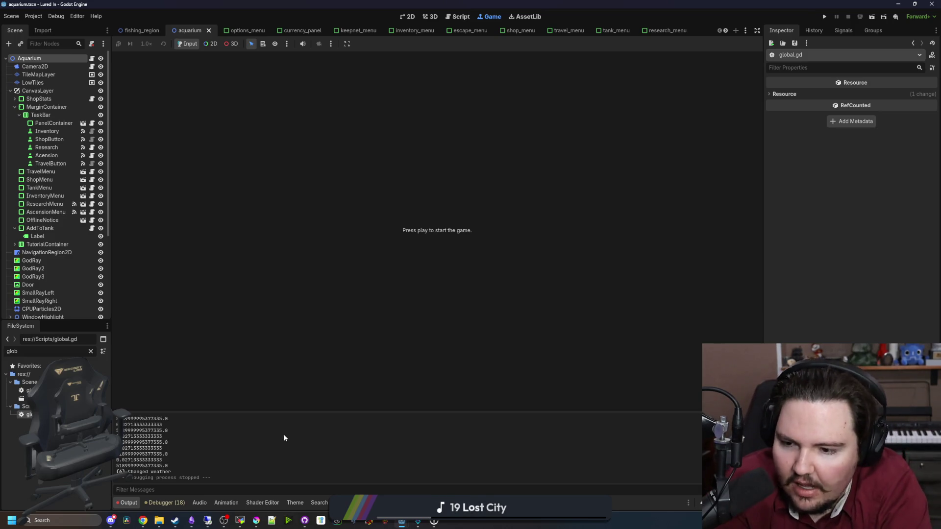
pyautogui.click(191, 520)
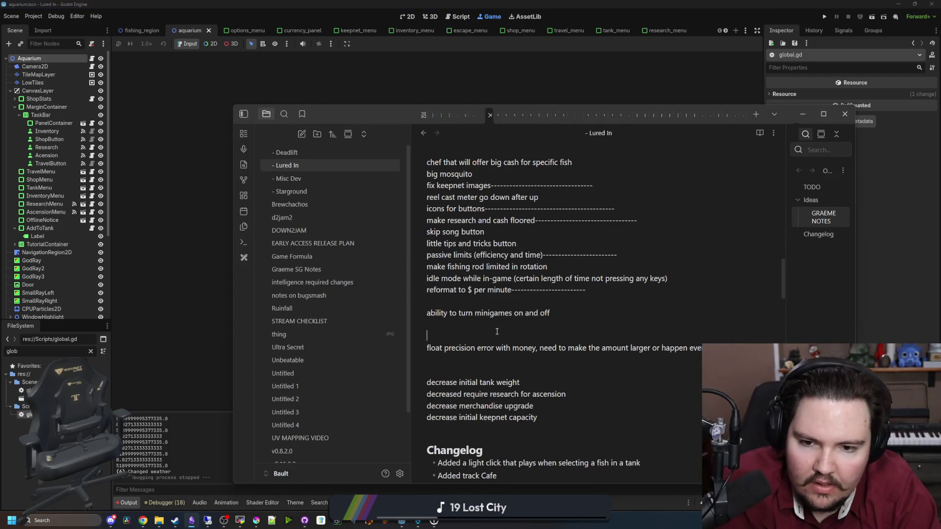
# Step: Add a 'third minigame' line below the float precision note in Lured In, then return to Godot
pyautogui.press('BackSpace')
pyautogui.press('BackSpace')
pyautogui.press('Return')
pyautogui.press('Return')
pyautogui.press('Return')
pyautogui.write('third minigame')
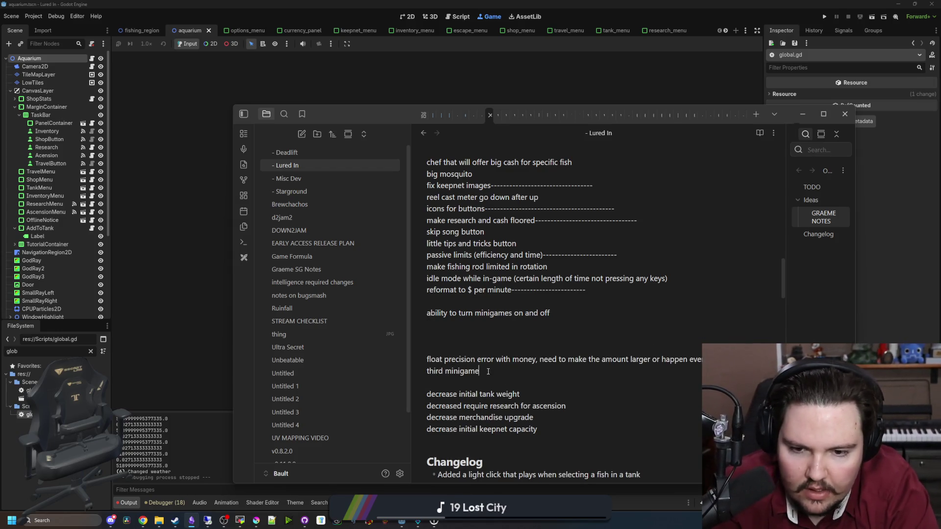
pyautogui.press('Return')
pyautogui.press('Return')
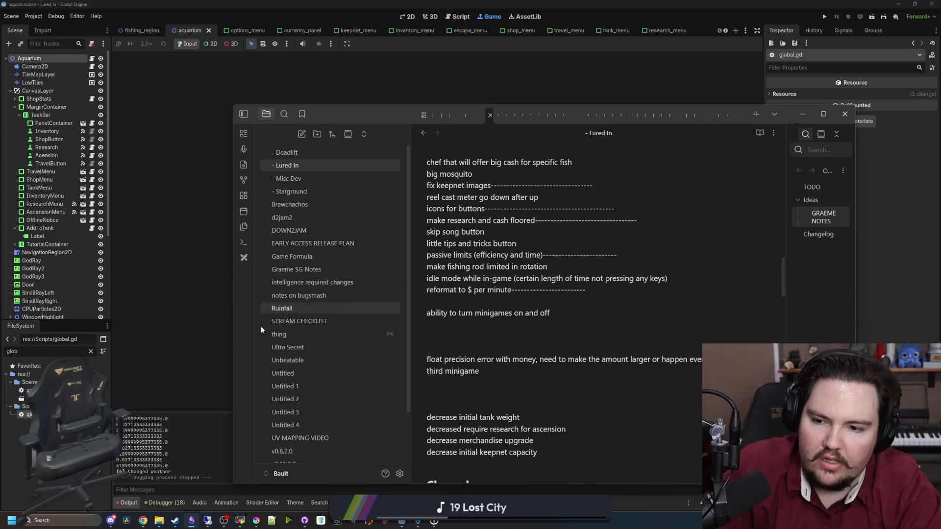
pyautogui.click(219, 434)
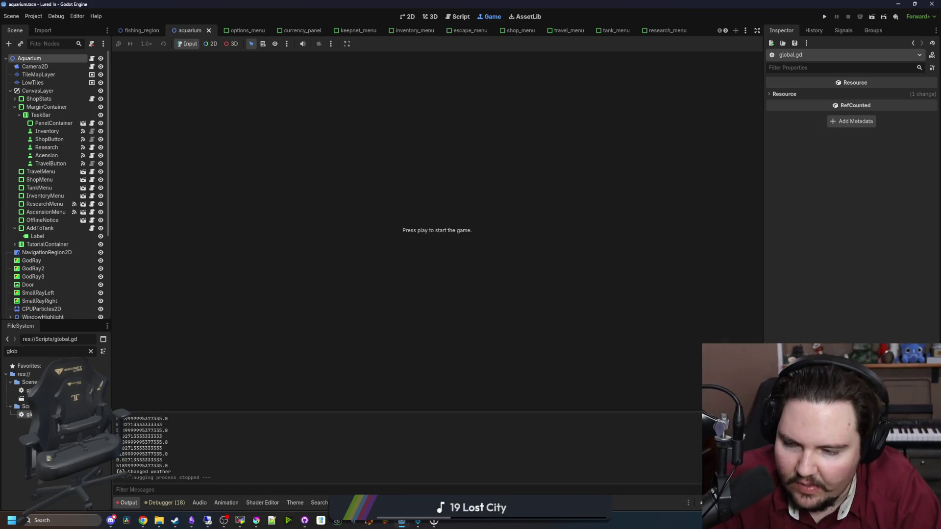